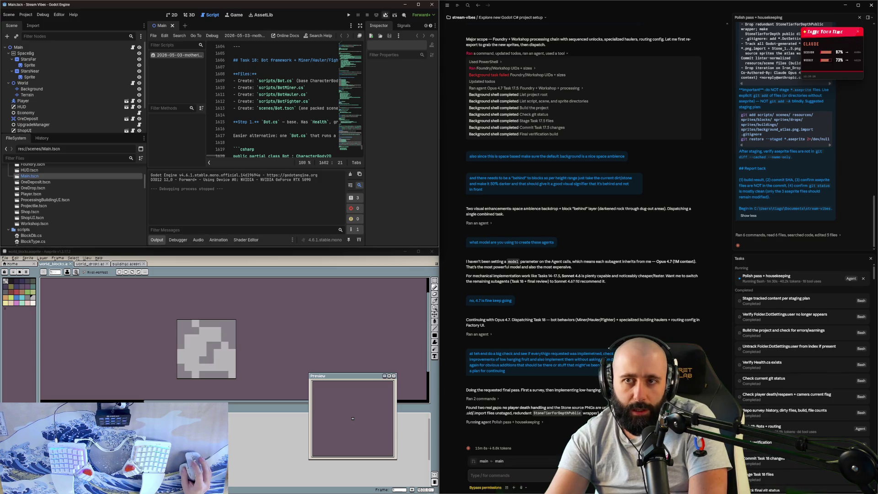
- Test-run the scene, stop it, then review the SpaceBg background node's properties in the Inspector
click(386, 15)
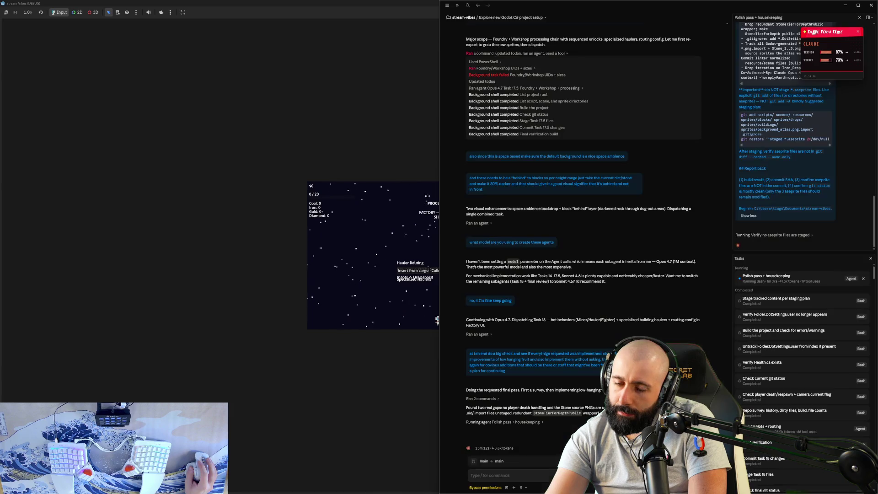
click(870, 3)
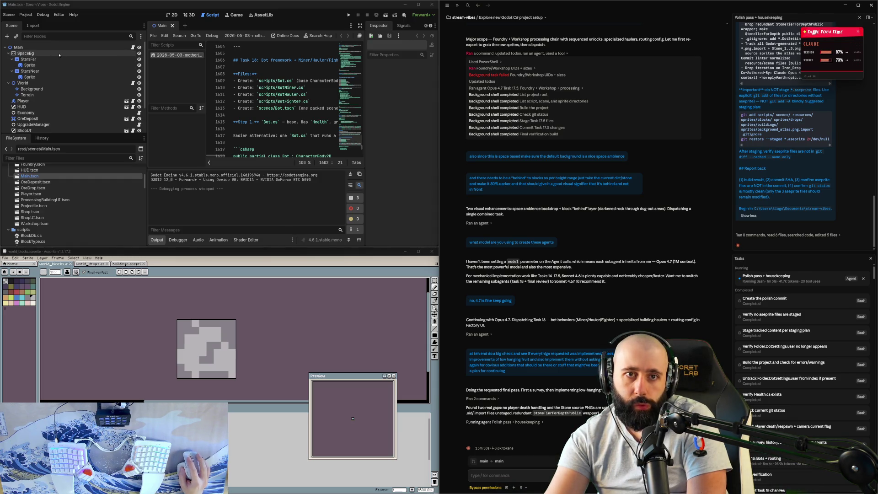
click(57, 53)
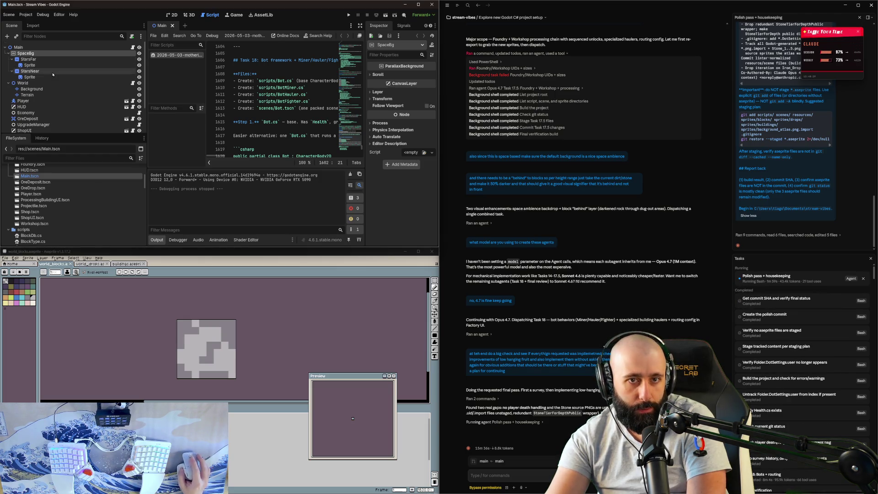
scroll(52, 74, down, 2)
scroll(53, 74, up, 2)
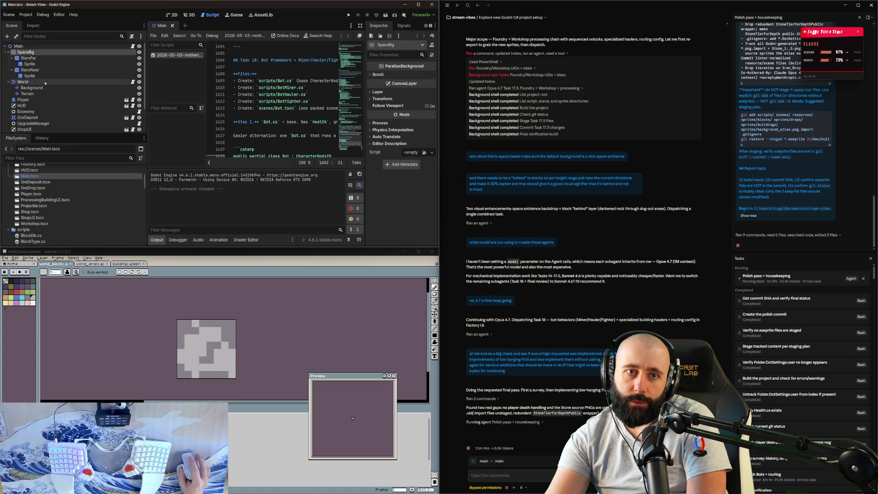
scroll(44, 85, down, 1)
scroll(44, 84, down, 1)
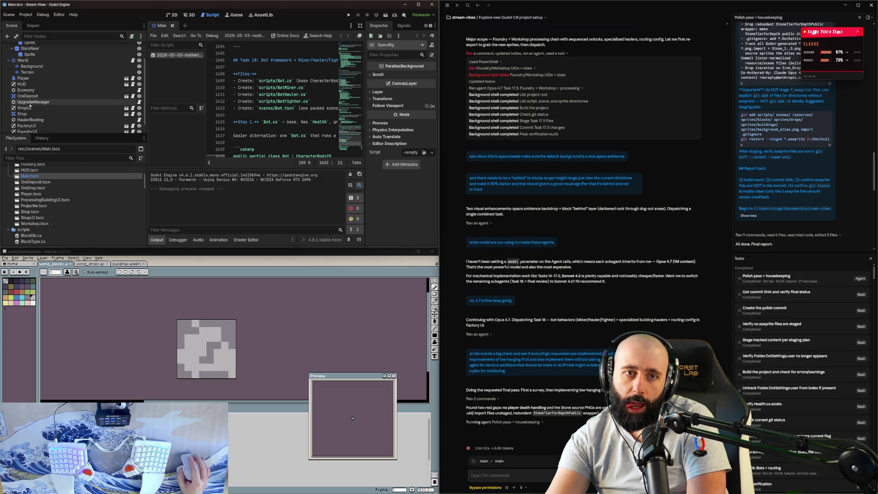
scroll(30, 114, down, 1)
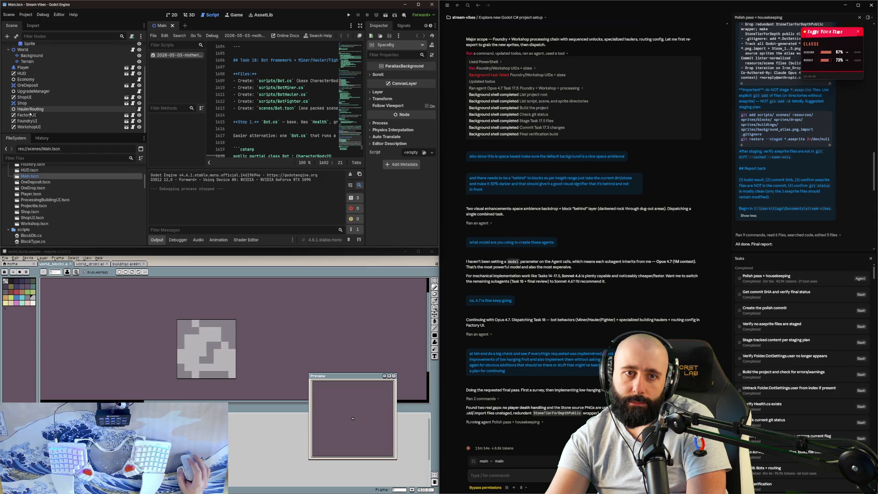
scroll(30, 113, up, 3)
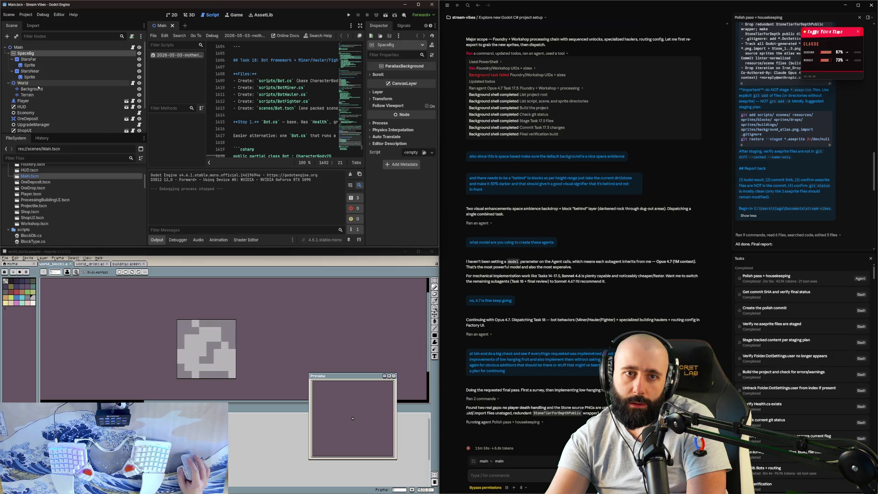
- Inspect the World node, then the Terrain tile layer and its tile atlas
click(41, 84)
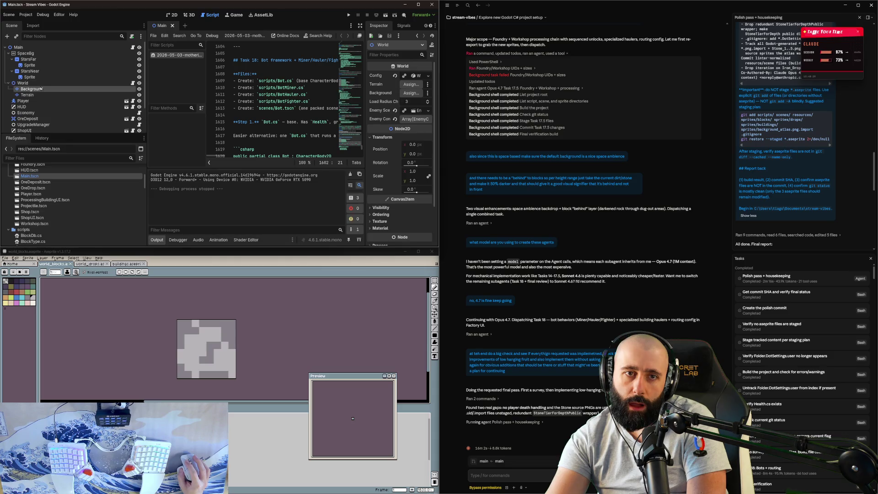
click(27, 95)
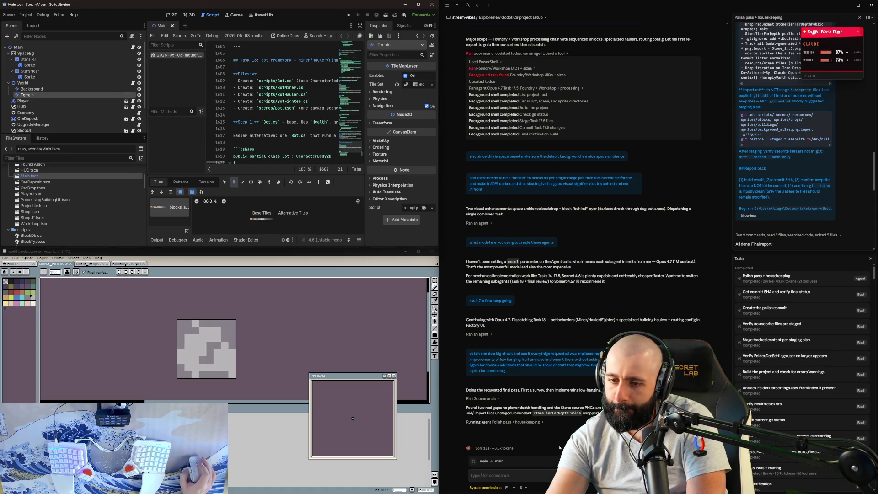
click(471, 476)
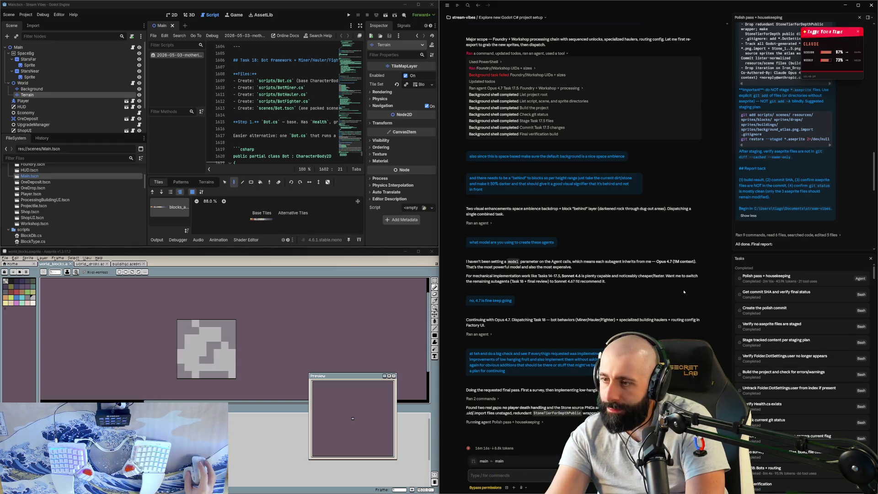
- Scroll through the agent's report, then rebuild and run the current scene again
scroll(784, 184, down, 10)
scroll(784, 184, up, 1)
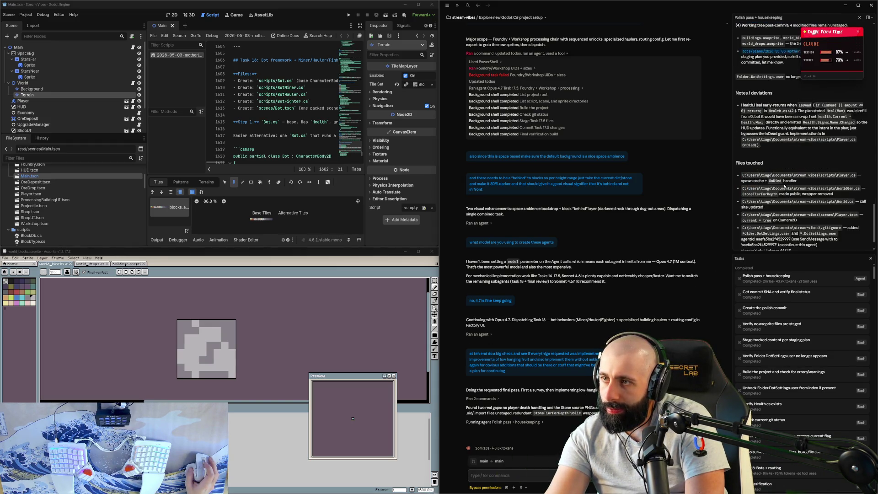
scroll(785, 186, up, 1)
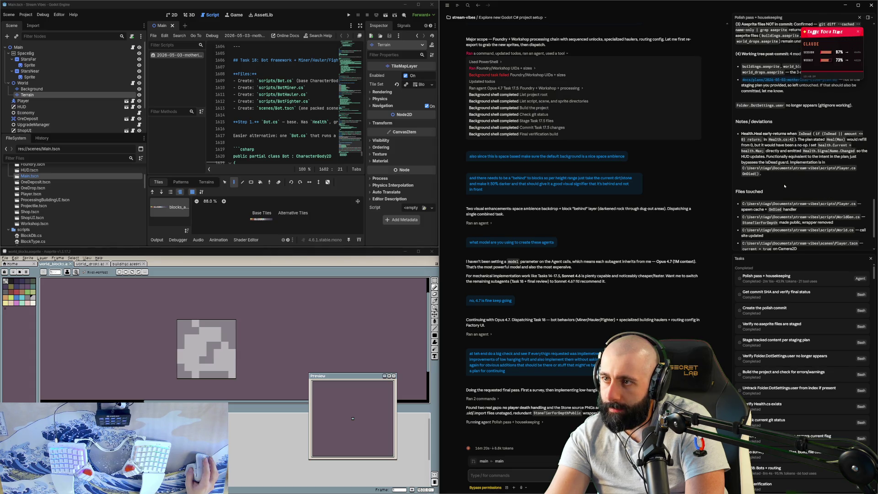
click(383, 17)
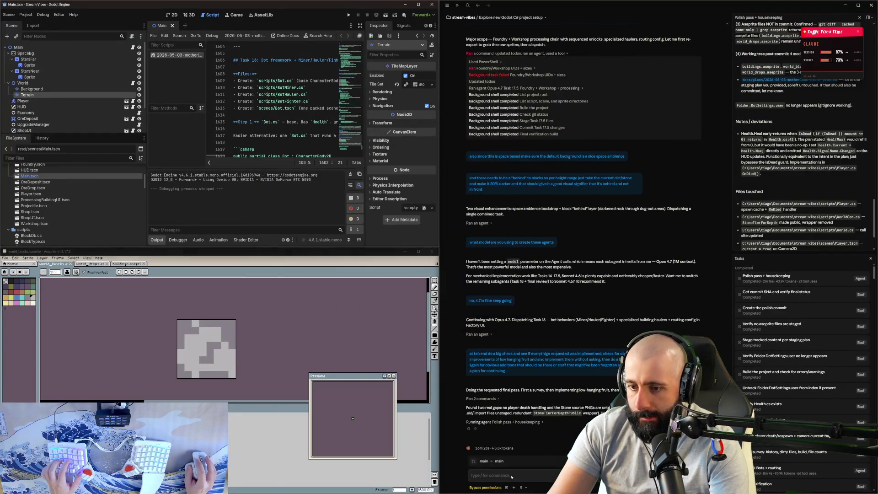
- Report that the terrain isn't generating and the player falls into 'a void of stars'
text(it's not ge)
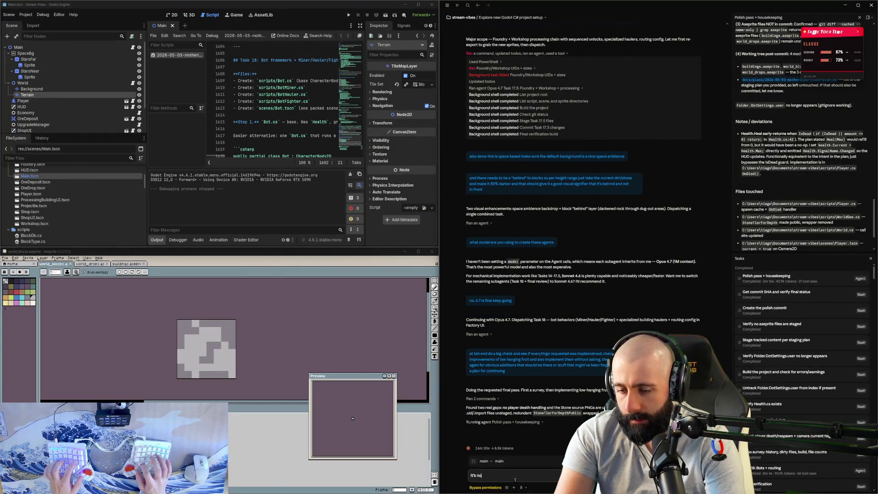
text(nerati)
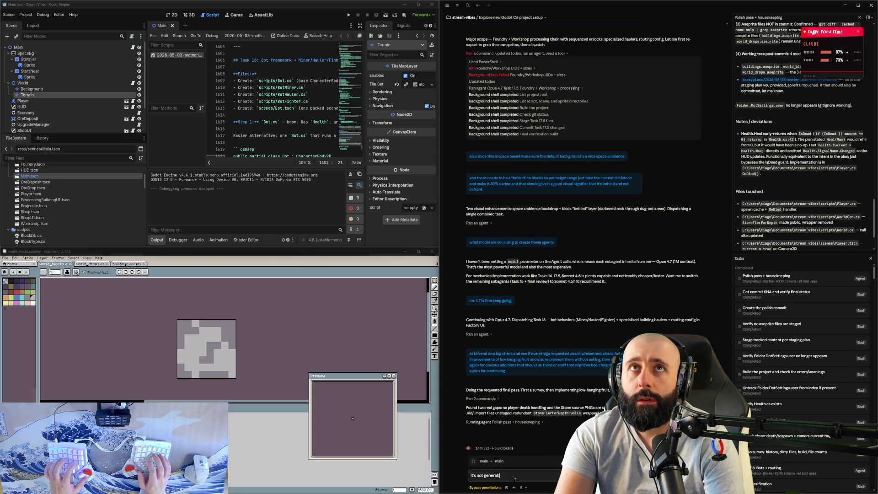
text(ng the terrain no)
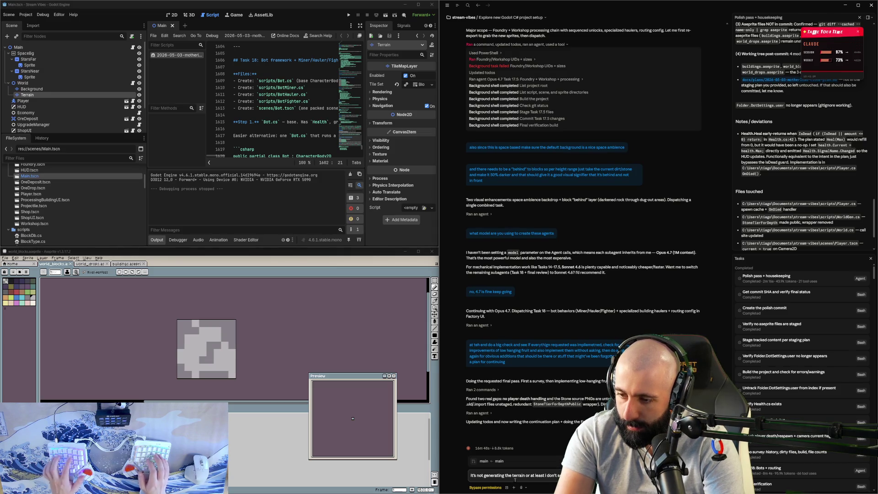
text(a)
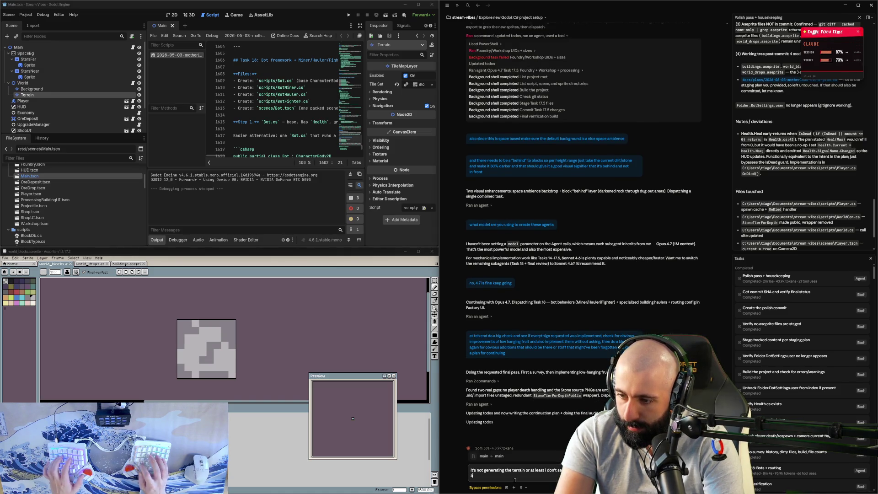
text( void of star)
key(Return)
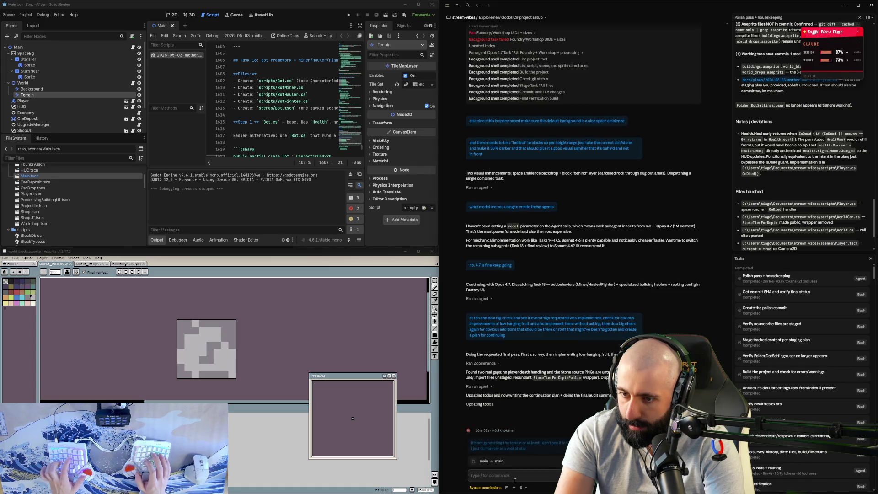
key(Up)
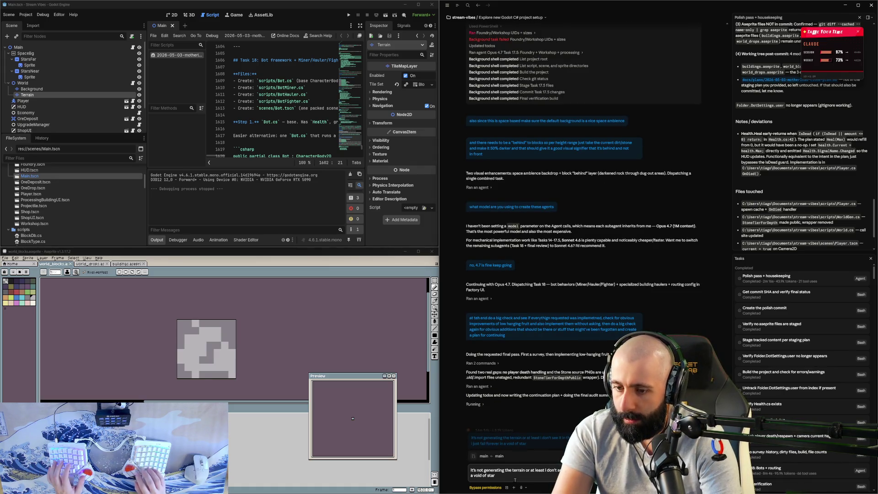
text(s)
key(Return)
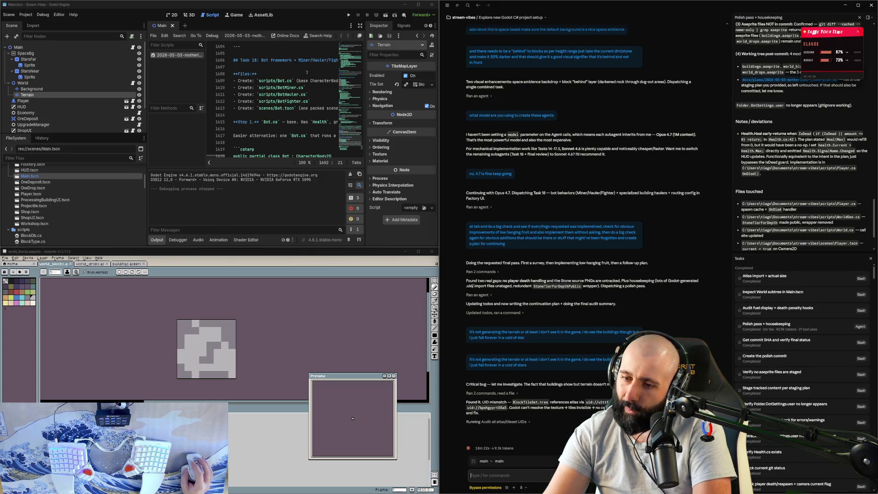
- Launch the game to check whether the terrain now appears
click(385, 16)
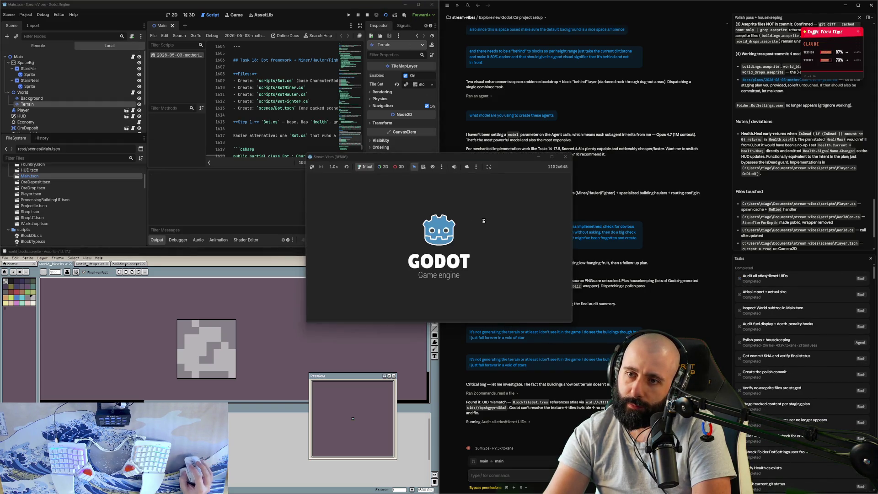
click(565, 157)
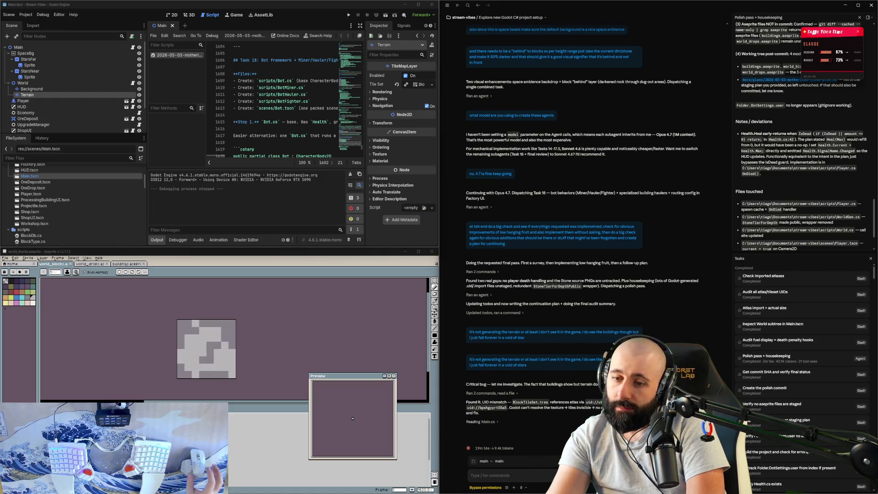
- Review the agent's Main.cs and Main.tscn reads, then run the game with F5 to test the fix
click(497, 421)
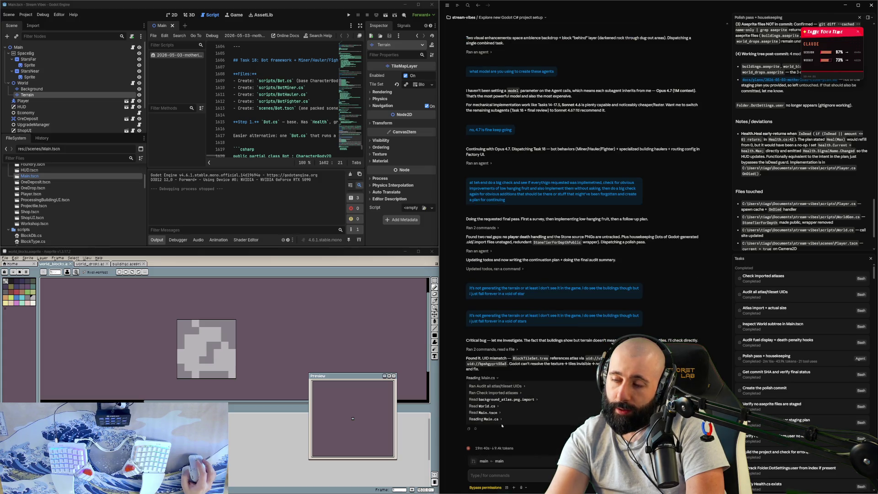
click(499, 421)
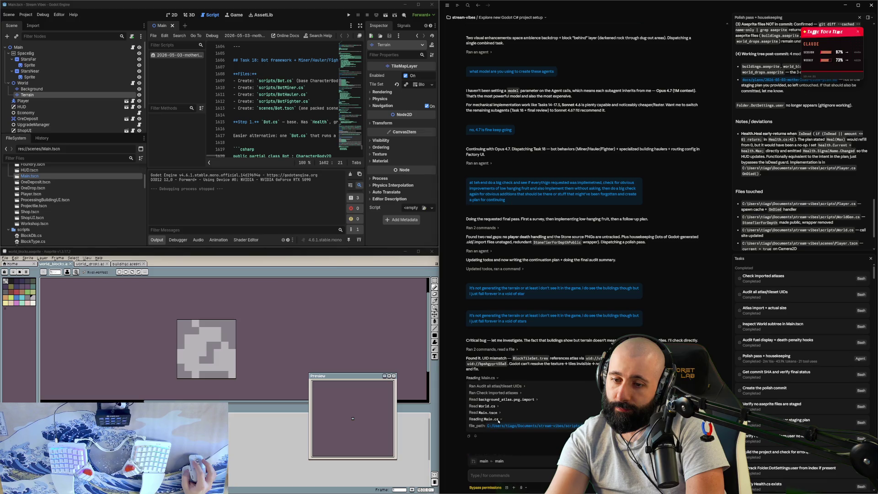
click(498, 420)
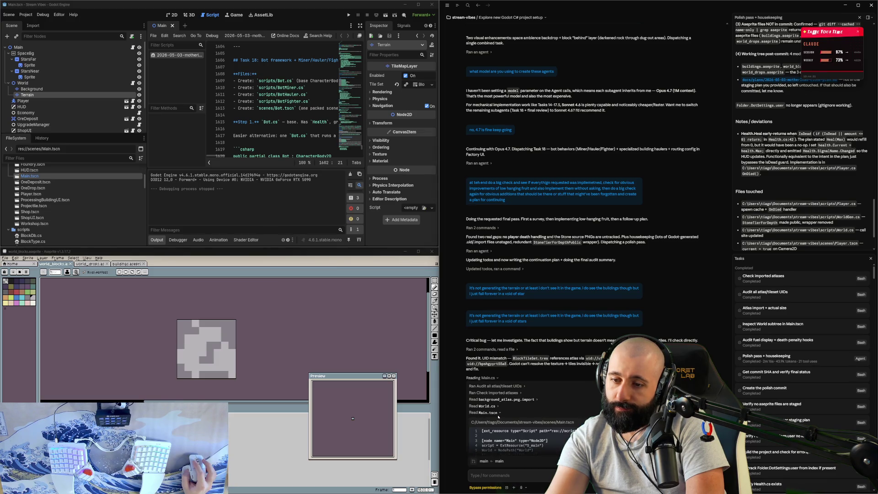
click(498, 415)
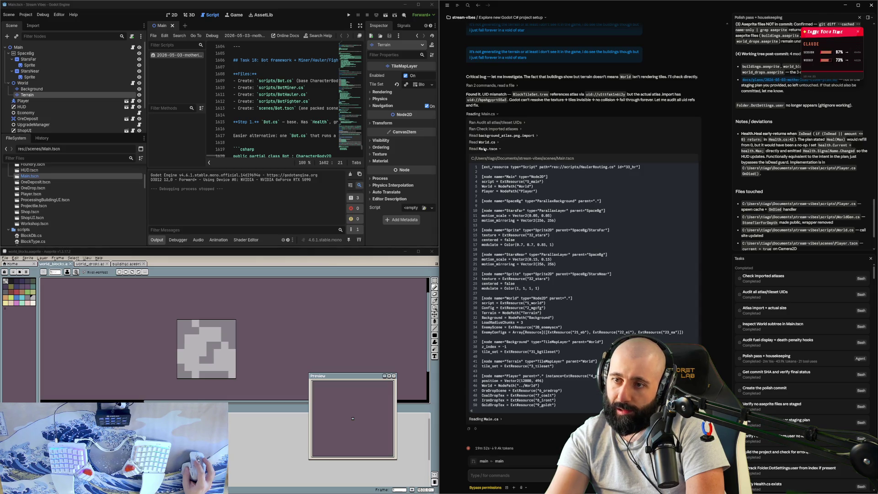
click(485, 149)
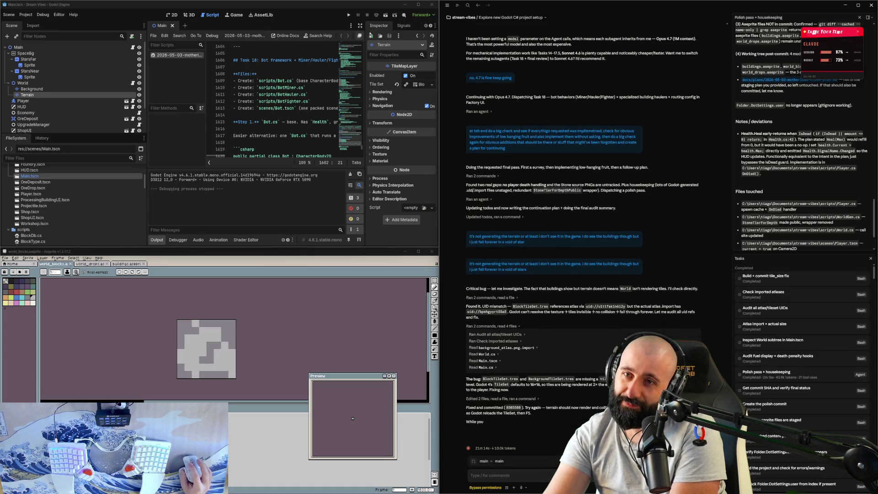
key(F5)
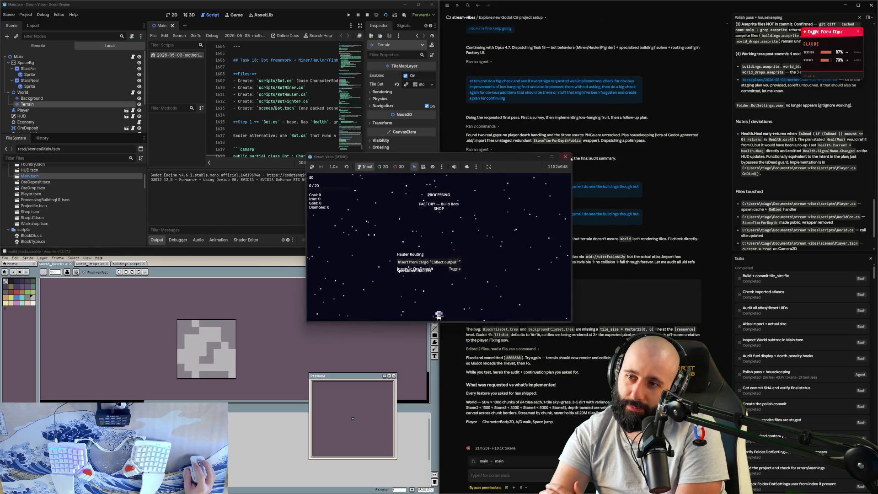
- Close the game, tell the agent it's 'still not working, still falling through the world', and rerun with F5
click(565, 156)
click(526, 481)
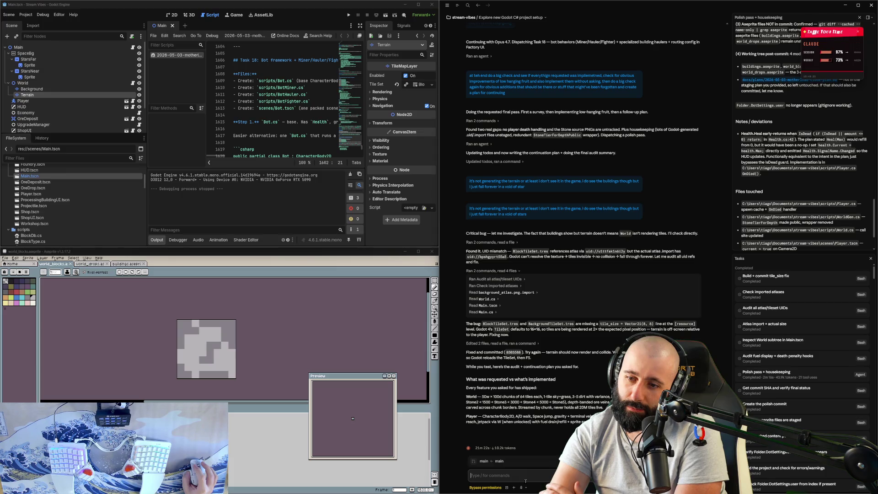
text(still n)
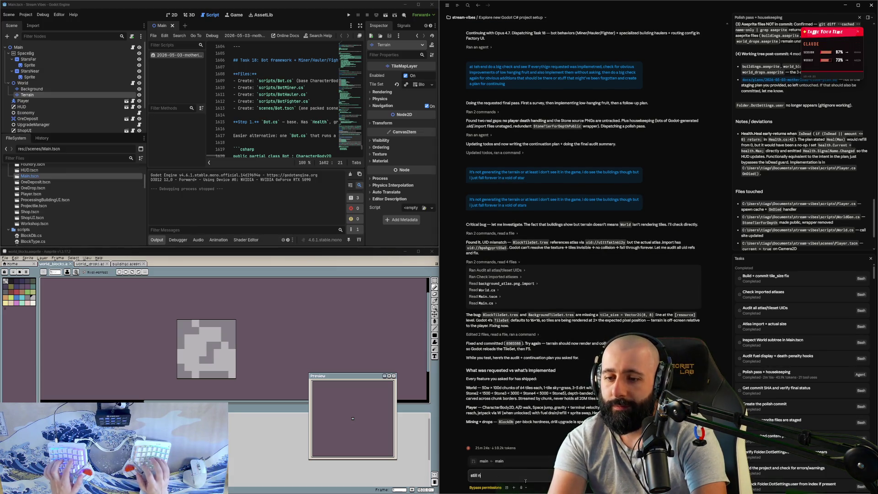
text(ot working, sitl fa)
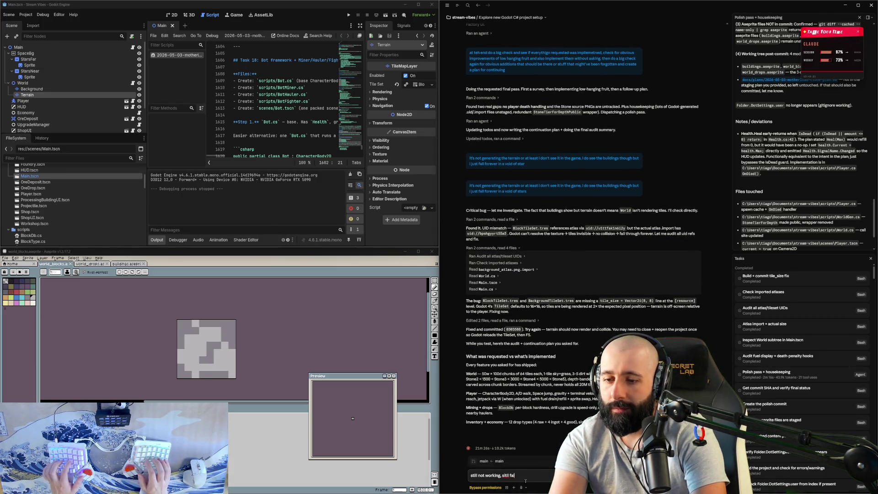
text(lling through the worl)
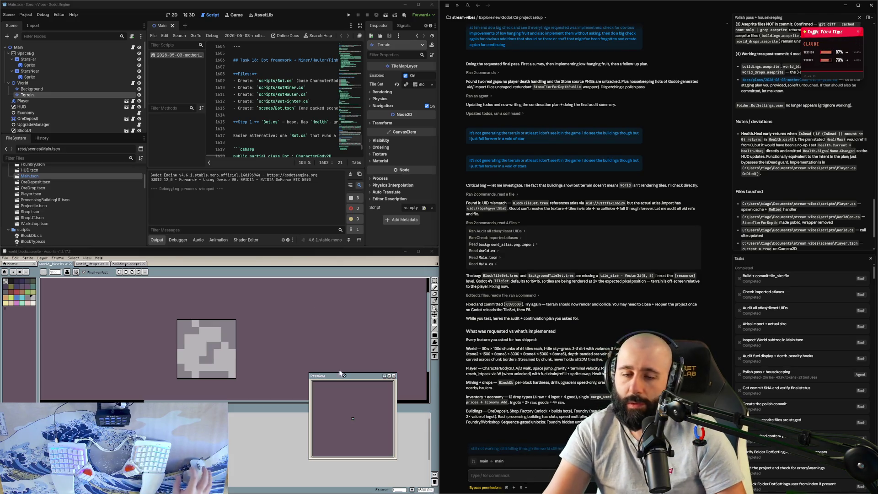
key(Return)
key(F5)
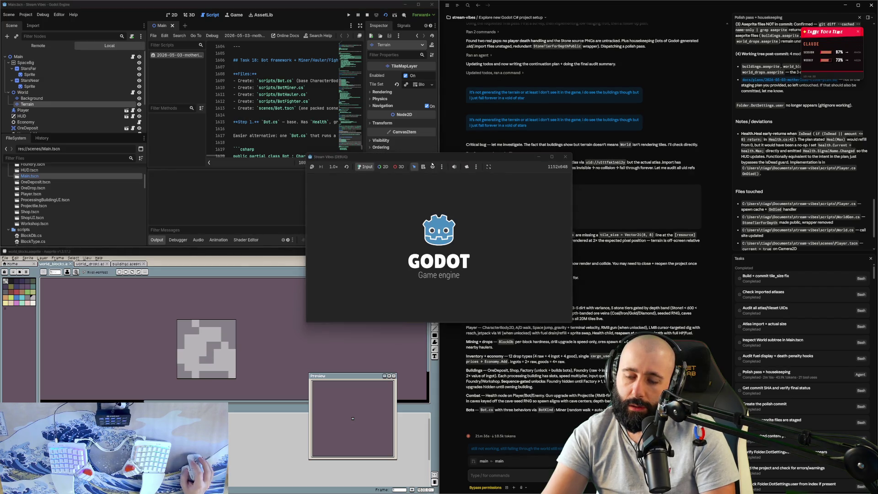
- Maximize the running game to look it over, then shrink it back and close it
double_click(497, 159)
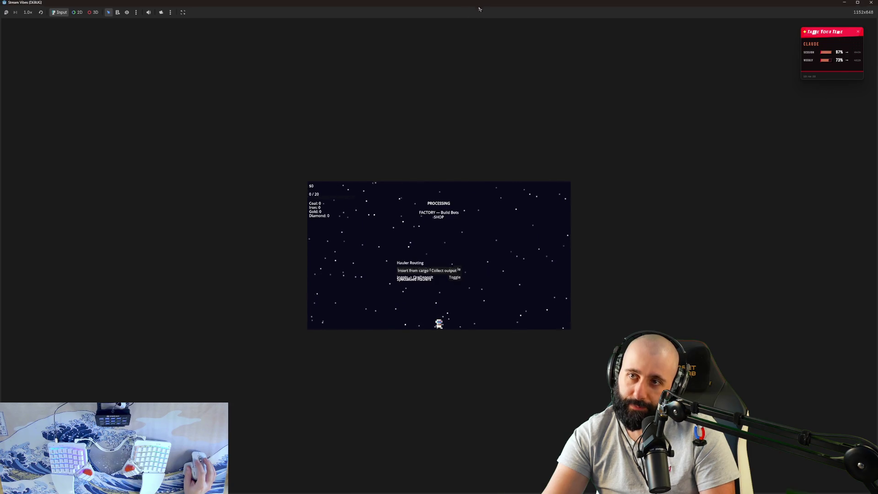
drag(470, 13, 435, 96)
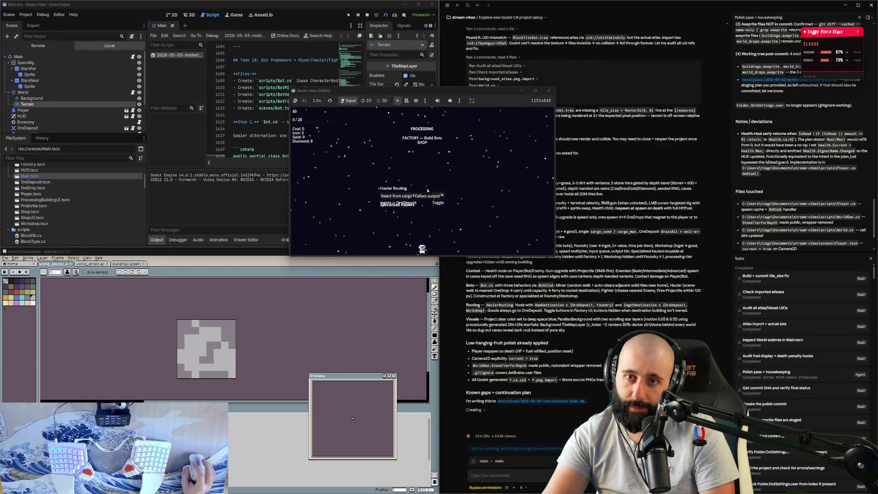
click(549, 91)
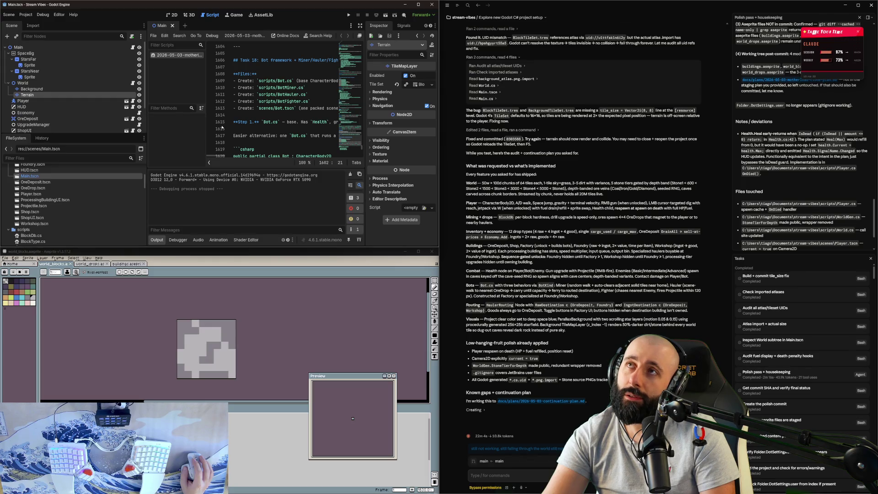
- Rebuild and run the project, then enlarge the game window to full screen
click(385, 15)
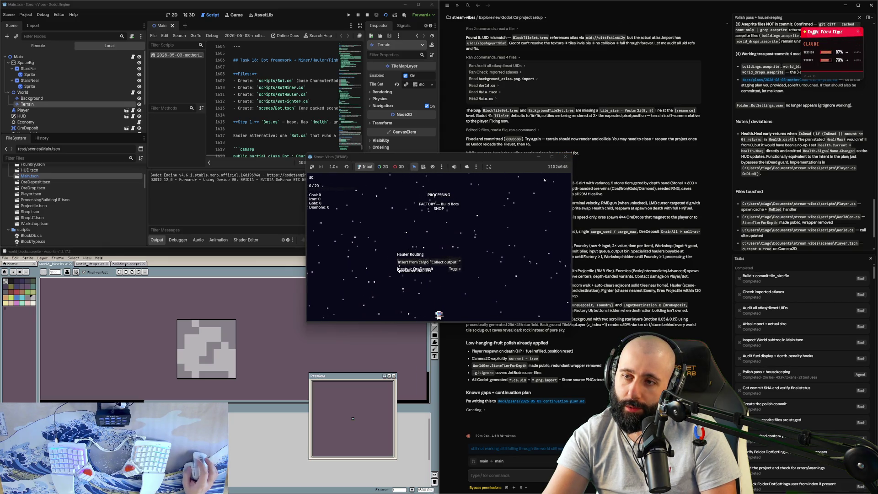
click(553, 157)
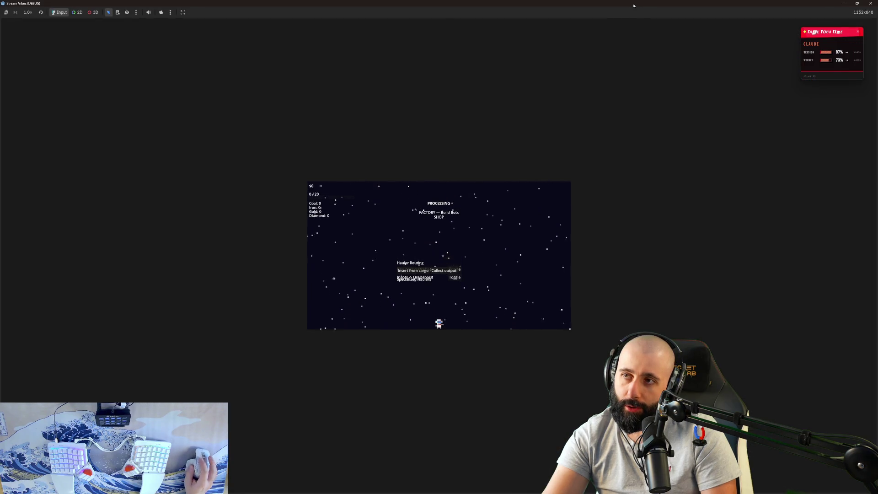
- Float the game window, inspect the FoundryUI node's properties, then make the game fill the screen
mouse_move(636, 3)
mouse_down()
mouse_move(586, 120)
mouse_move(541, 133)
mouse_up()
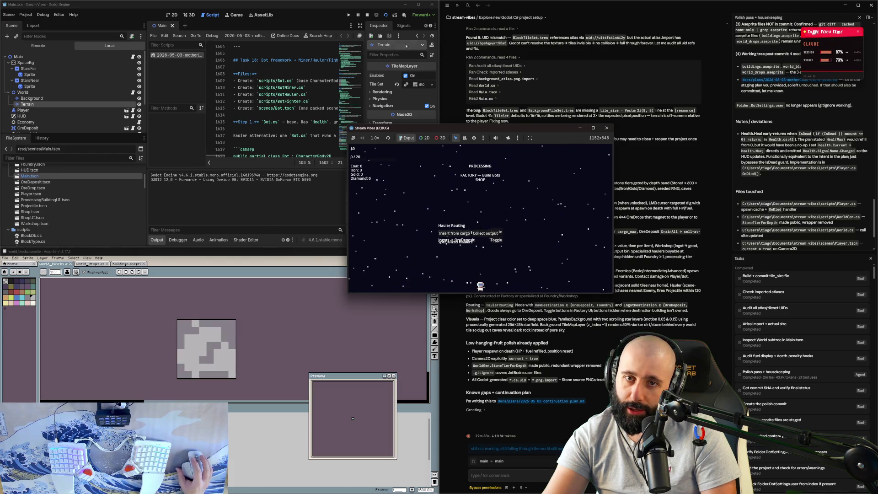
scroll(37, 121, down, 3)
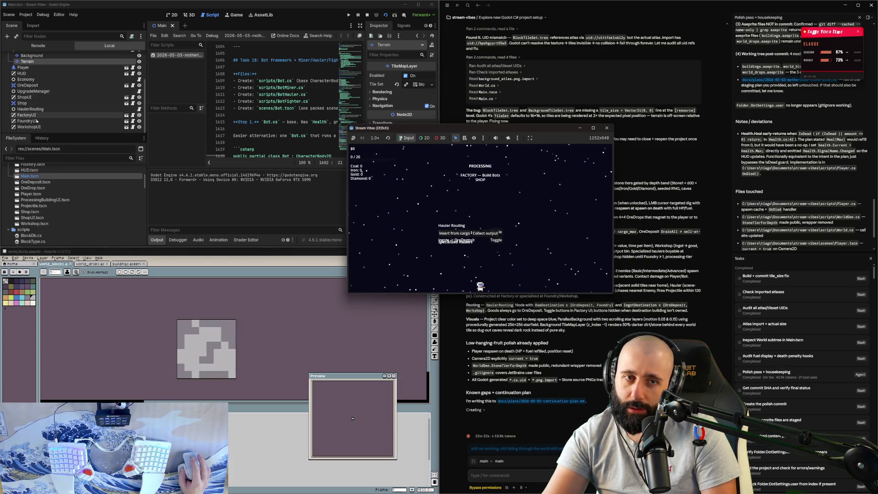
click(37, 121)
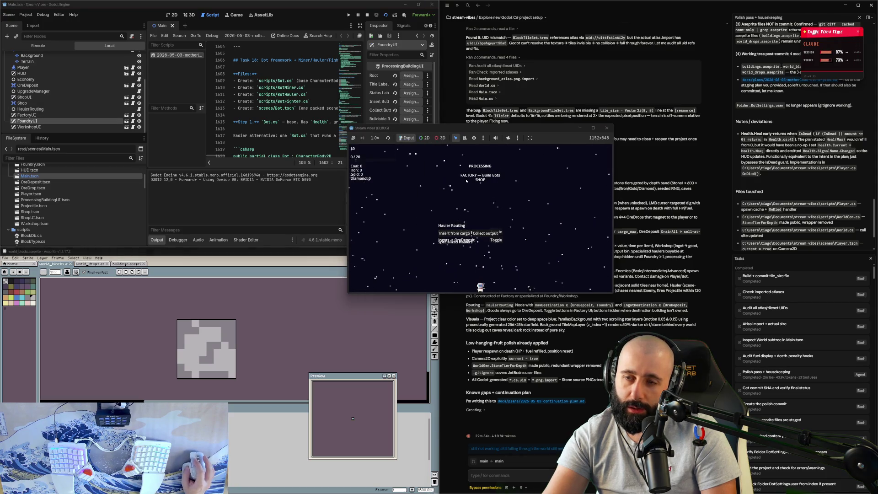
scroll(56, 95, up, 3)
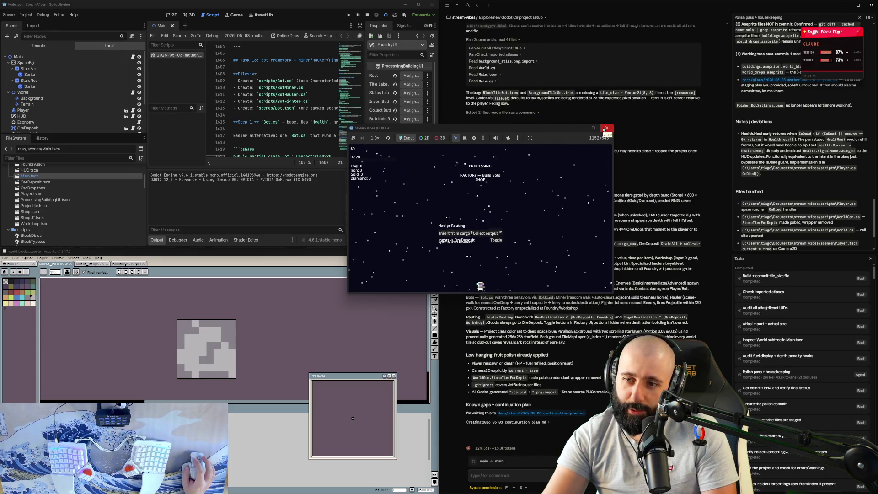
key(super+Up)
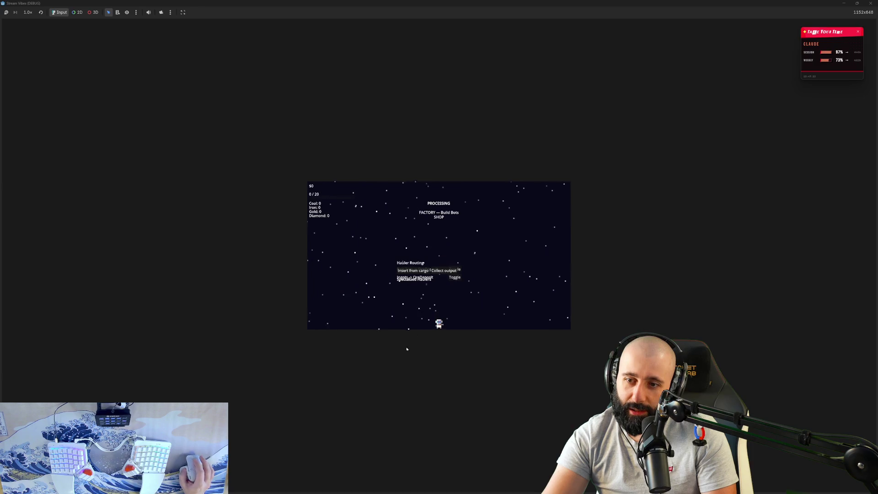
- Set the game view to Stretch to Fit, then drag the game window back to float, centred over the editor
click(183, 13)
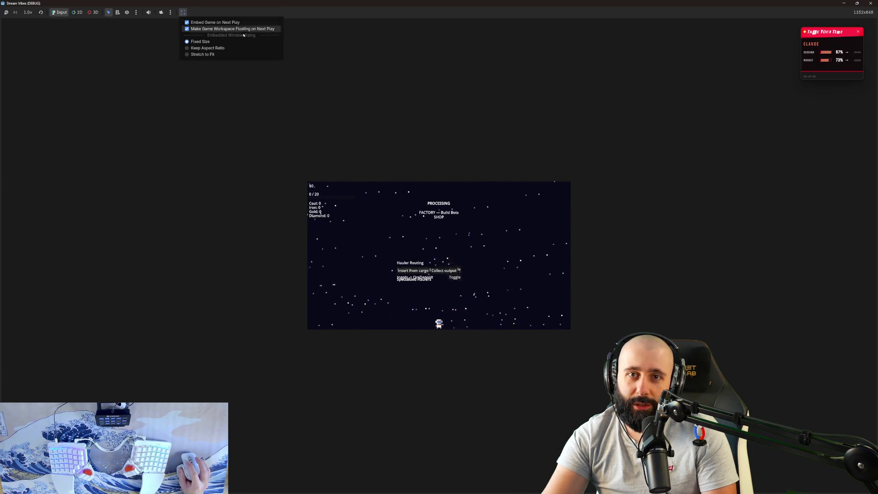
click(207, 54)
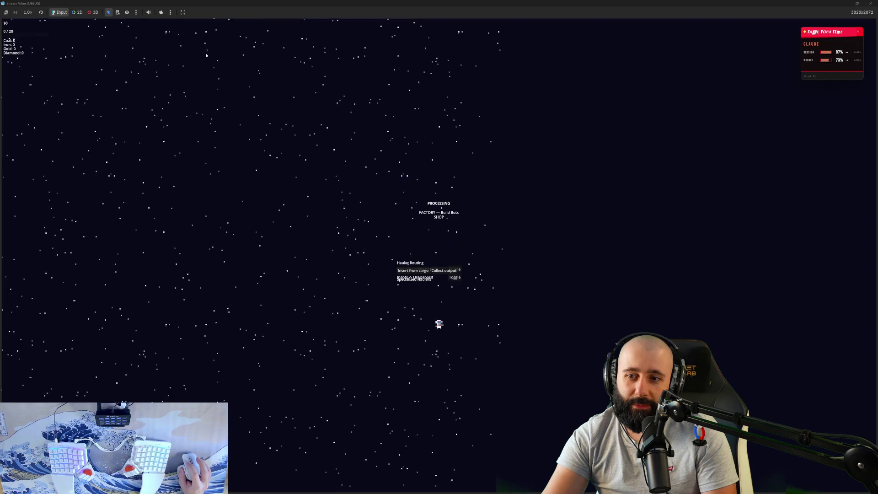
key(super+Down)
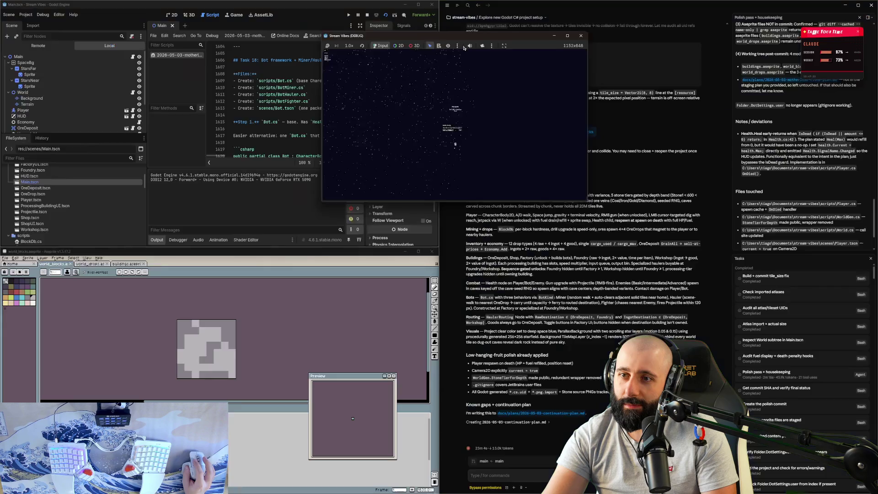
key(super+Up)
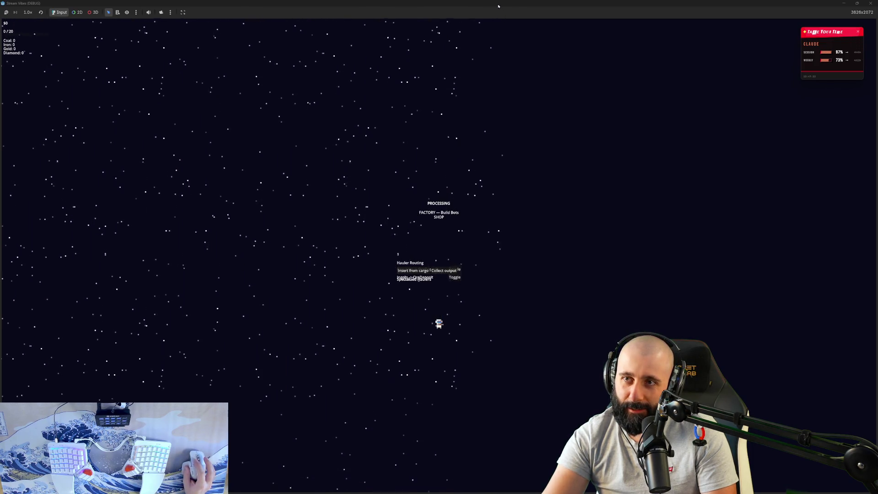
drag(499, 5, 539, 118)
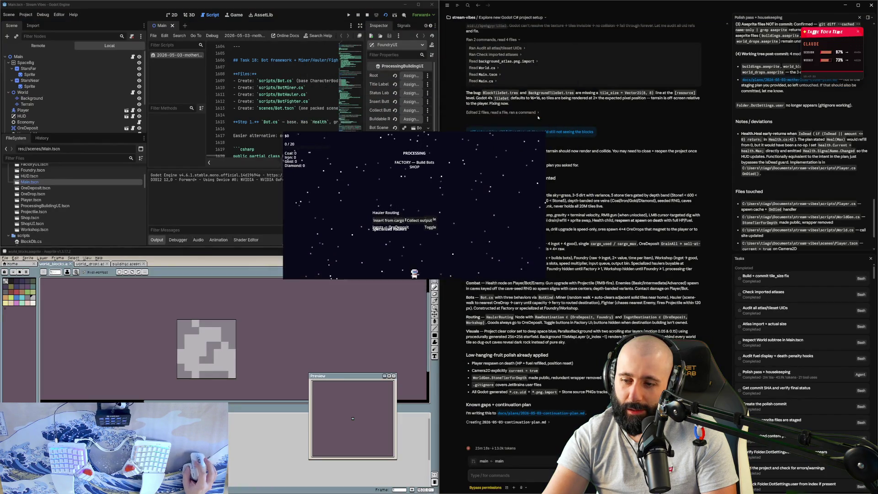
- Stop the running game and select the Background TileMapLayer to show its tiles
click(538, 119)
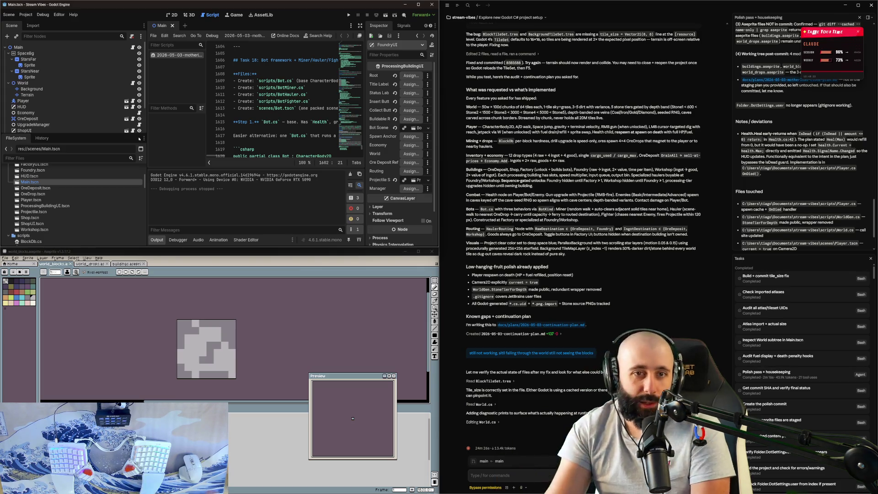
click(75, 88)
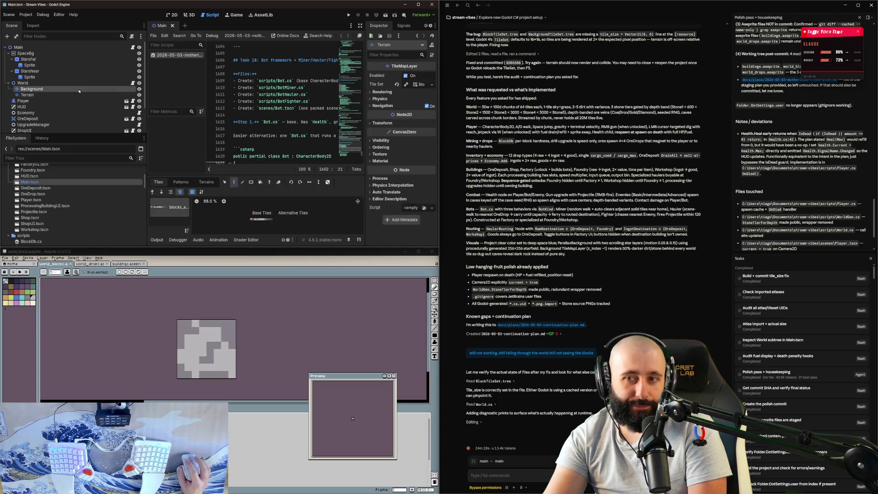
- Check the Background layer's tile set, maximize Godot, zoom out the atlas, and switch to the 2D view
click(432, 85)
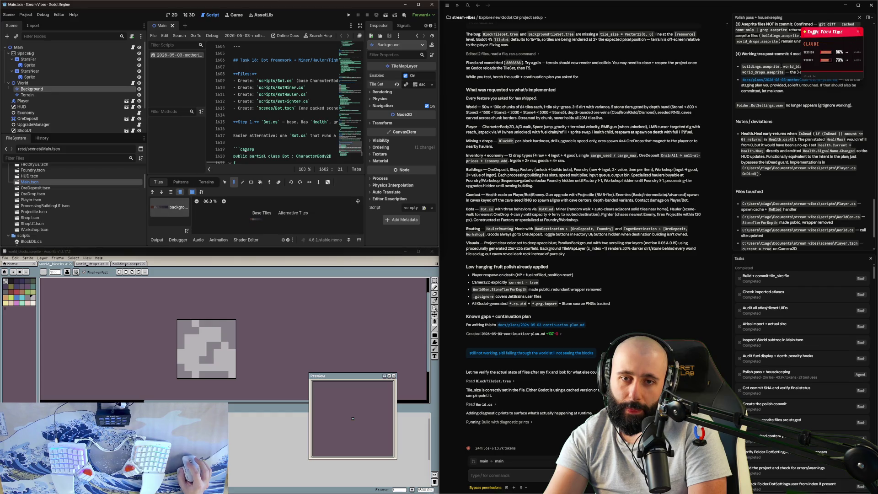
click(418, 4)
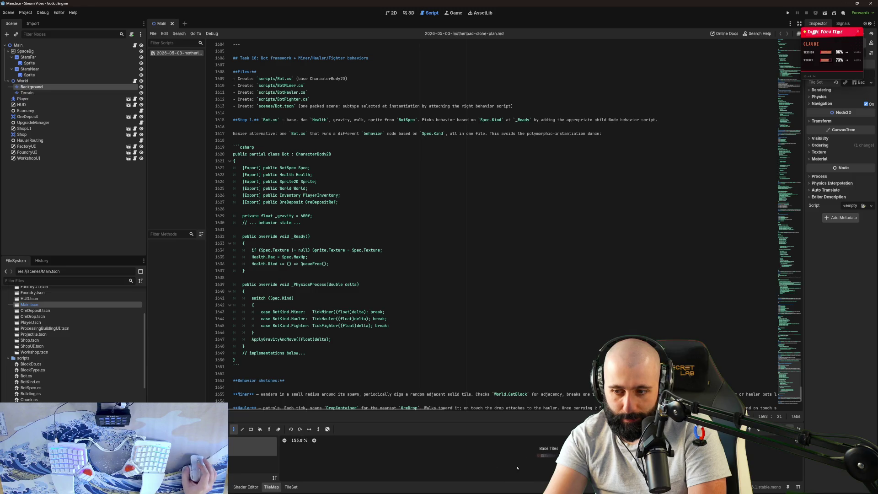
scroll(556, 447, down, 2)
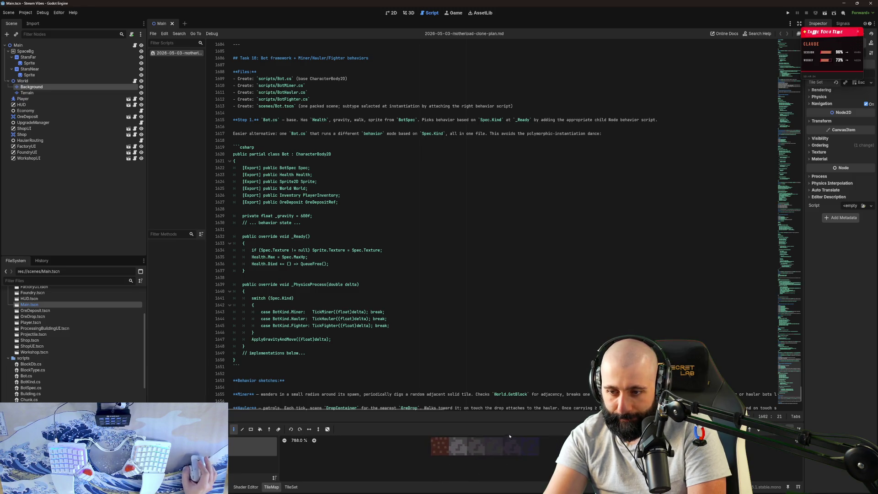
scroll(557, 447, down, 2)
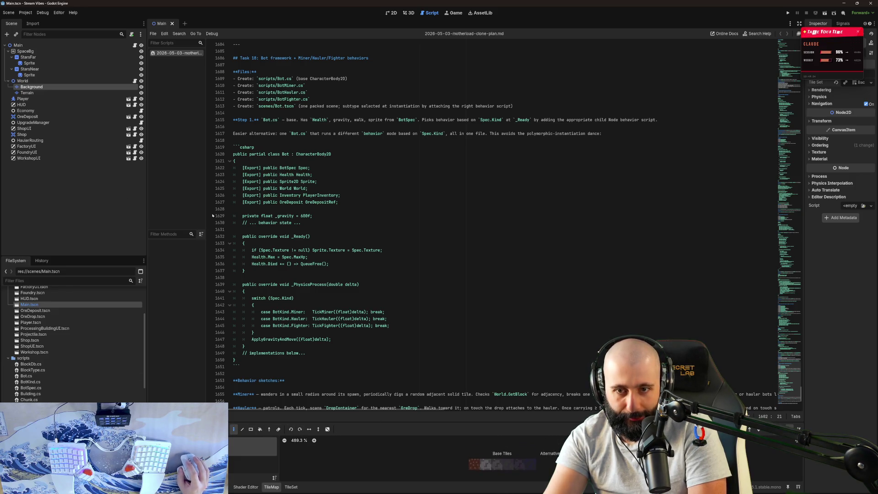
click(394, 13)
scroll(197, 128, up, 4)
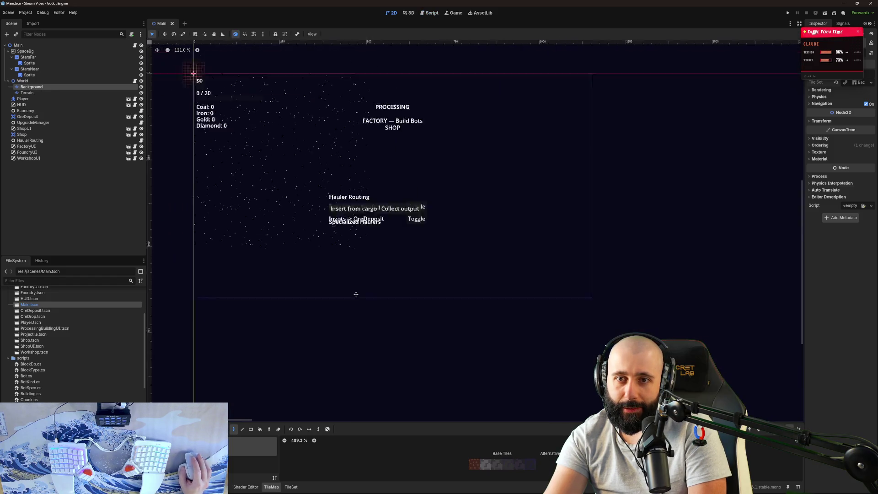
- Zoom in on the HUD labels, select the HUD node, and move the usage meter aside
scroll(267, 152, up, 3)
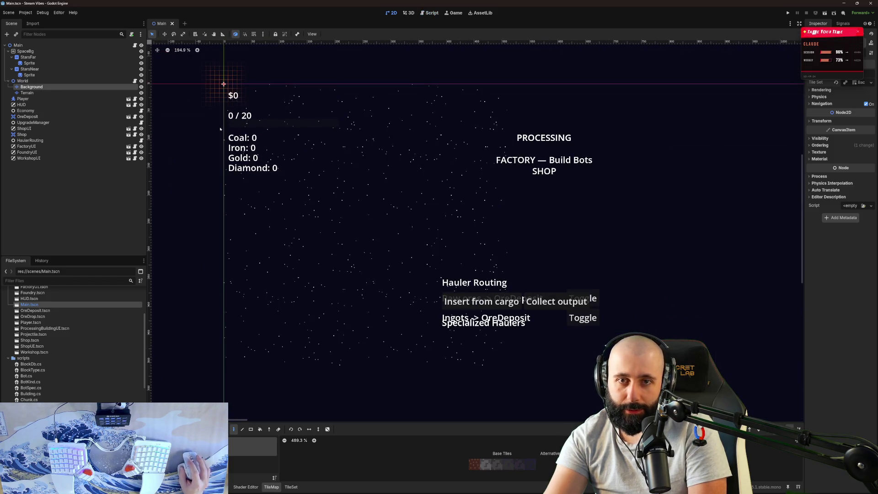
click(21, 104)
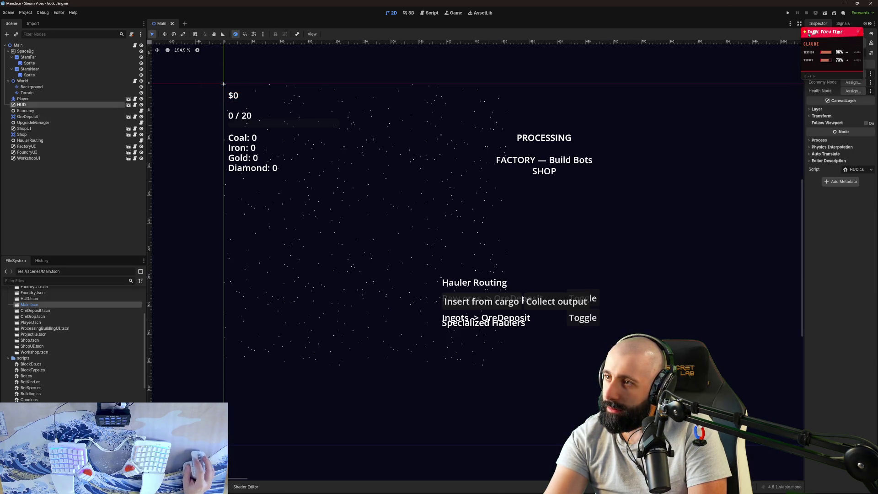
mouse_move(825, 32)
mouse_down()
mouse_move(816, 457)
mouse_move(836, 432)
mouse_up()
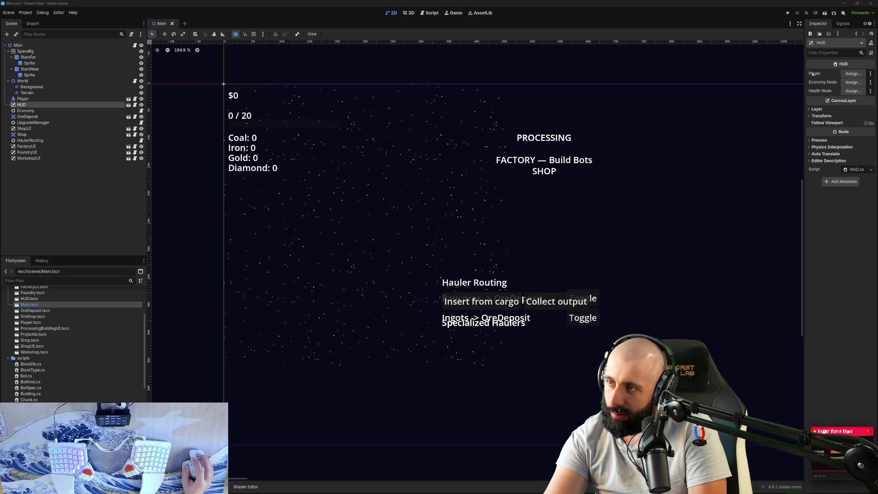
- Assign the Player and Economy nodes to the HUD's Player and Economy Node properties
click(847, 74)
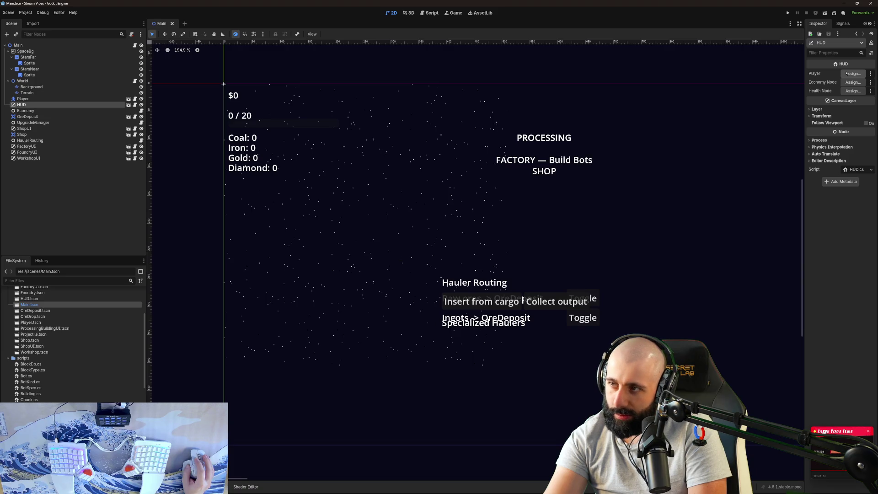
click(847, 74)
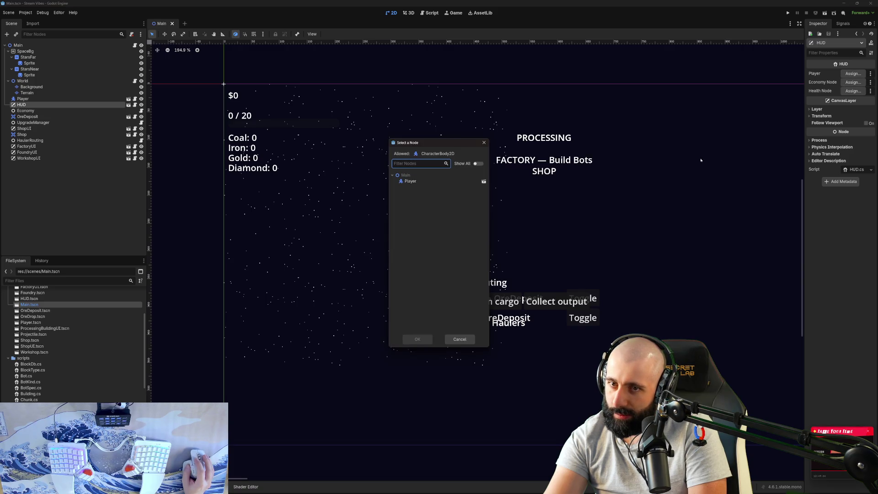
double_click(439, 181)
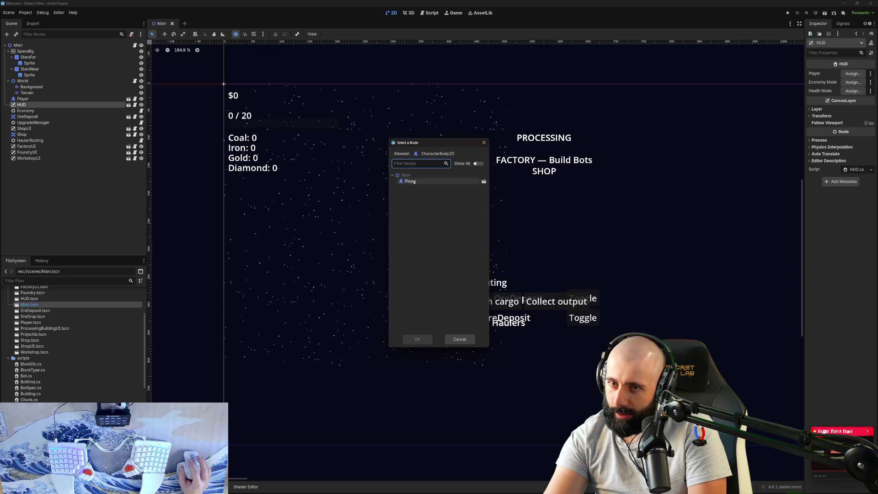
click(852, 83)
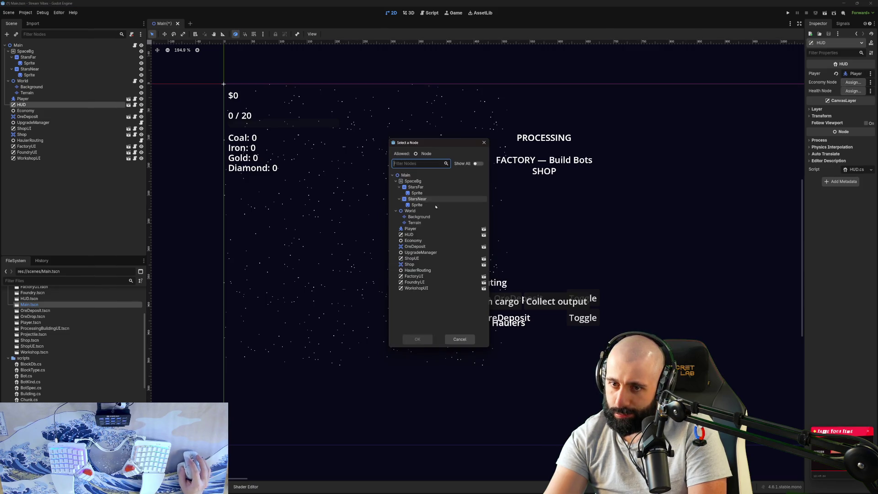
double_click(413, 240)
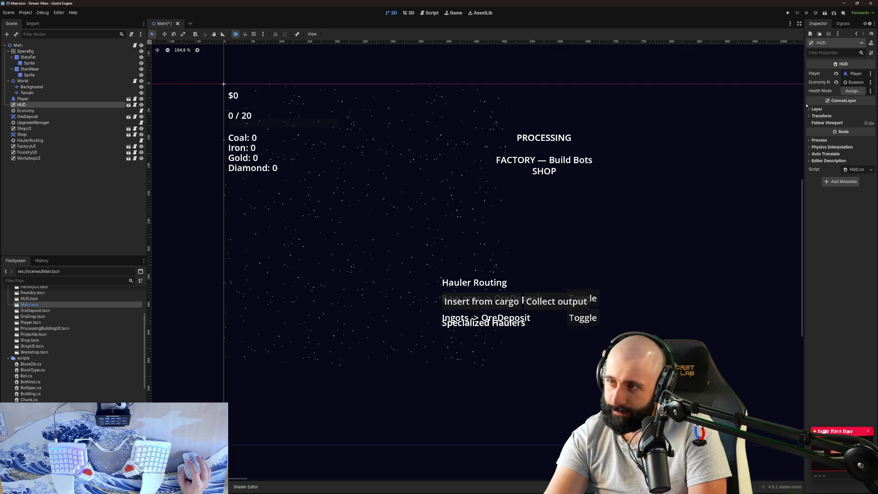
- Leave the HUD's Health Node unassigned and select the Economy node to inspect it
click(847, 91)
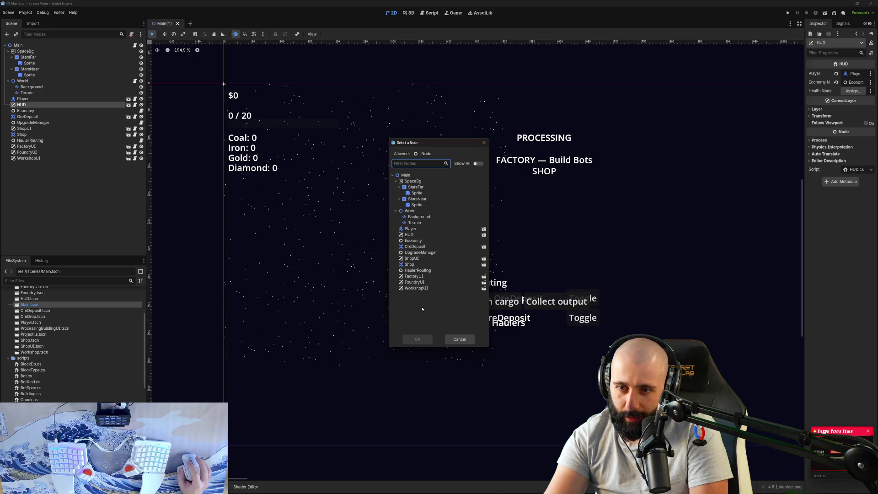
click(449, 341)
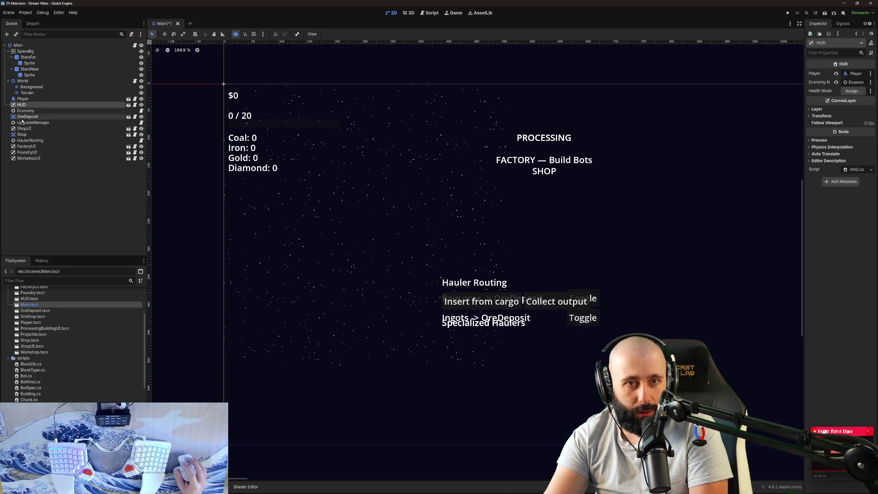
click(44, 112)
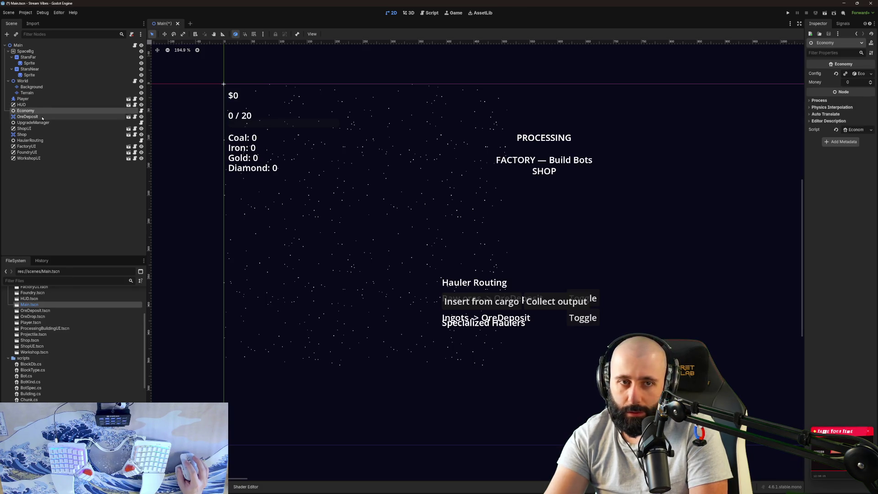
- Assign Economy to OreDeposit's Economy property; Prompt Label stays empty since no label is available
click(42, 117)
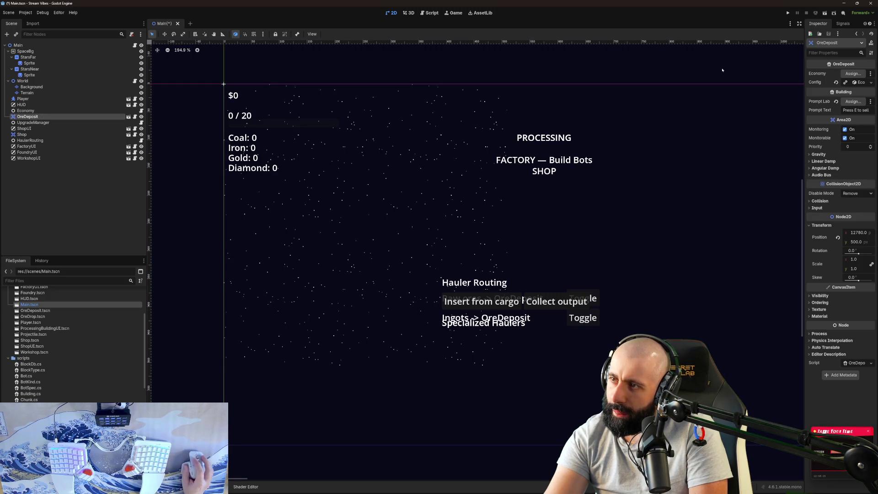
click(840, 74)
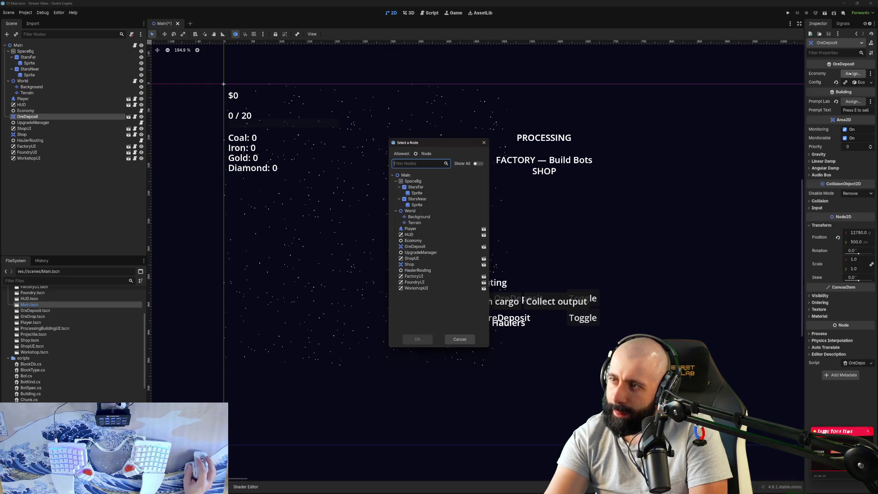
double_click(431, 242)
click(853, 101)
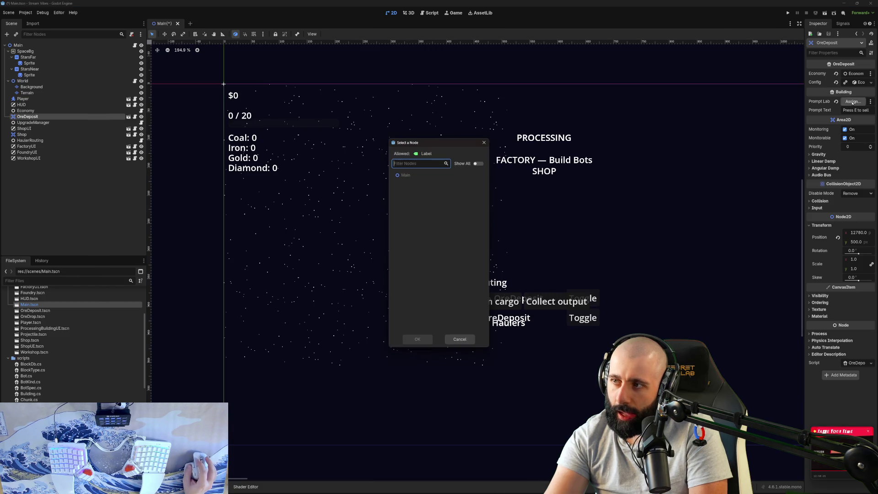
key(Escape)
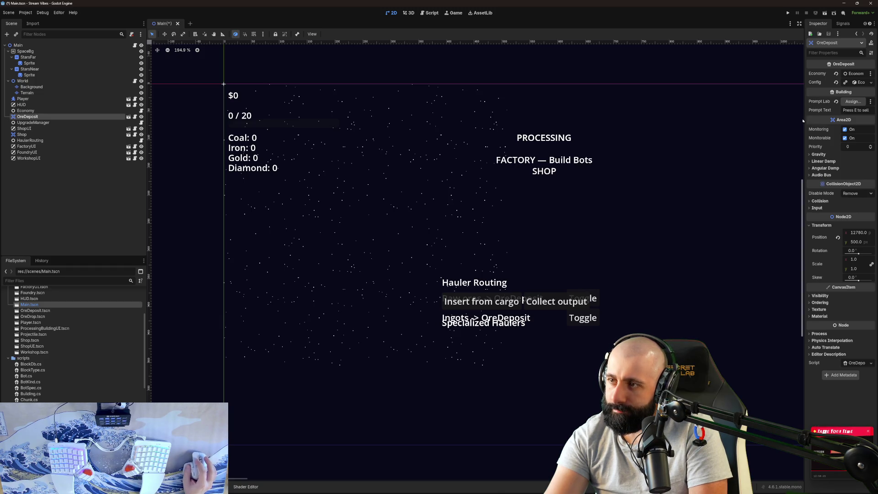
drag(804, 121, 777, 121)
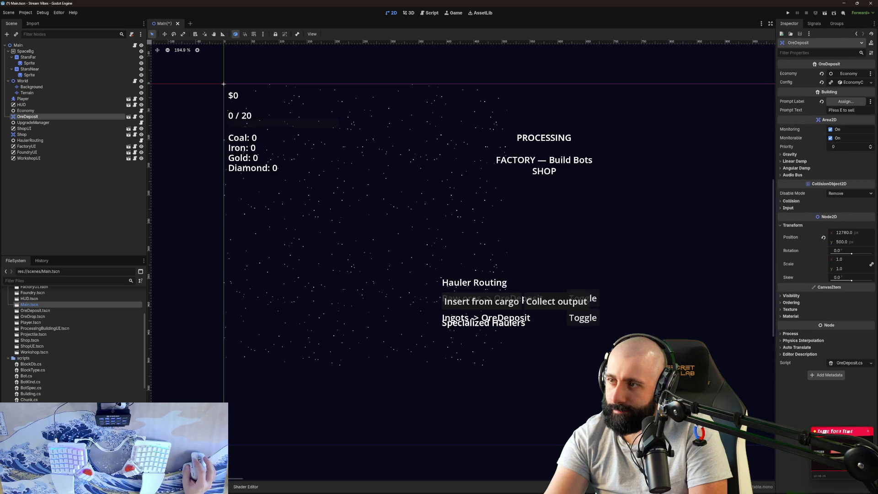
click(846, 101)
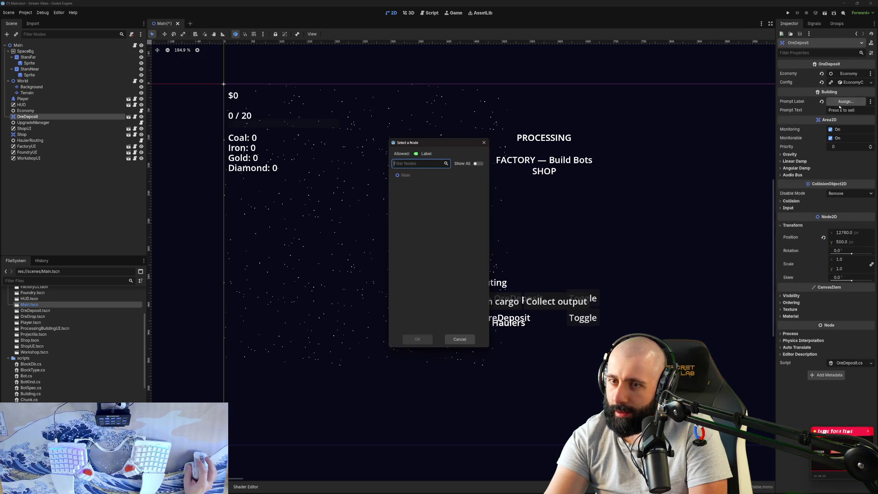
click(488, 143)
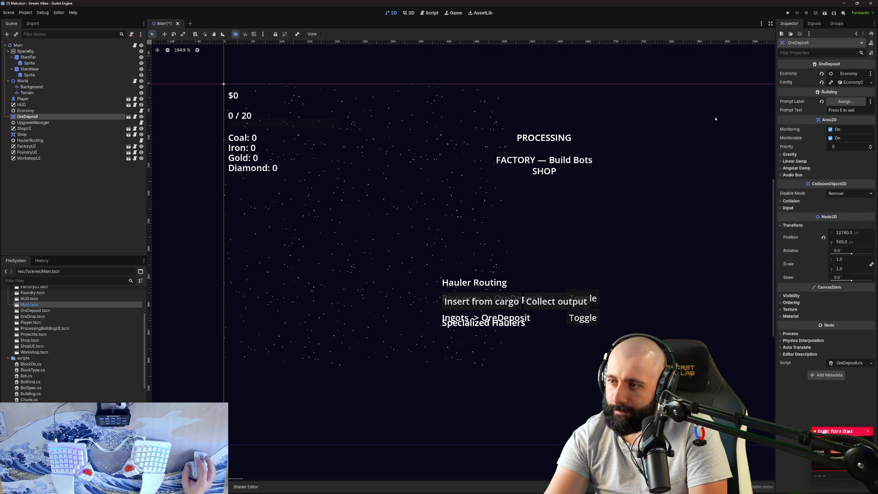
- Link UpgradeManager's Economy and Player to those scene nodes, leave Inventory unassigned, and shrink Godot
click(52, 122)
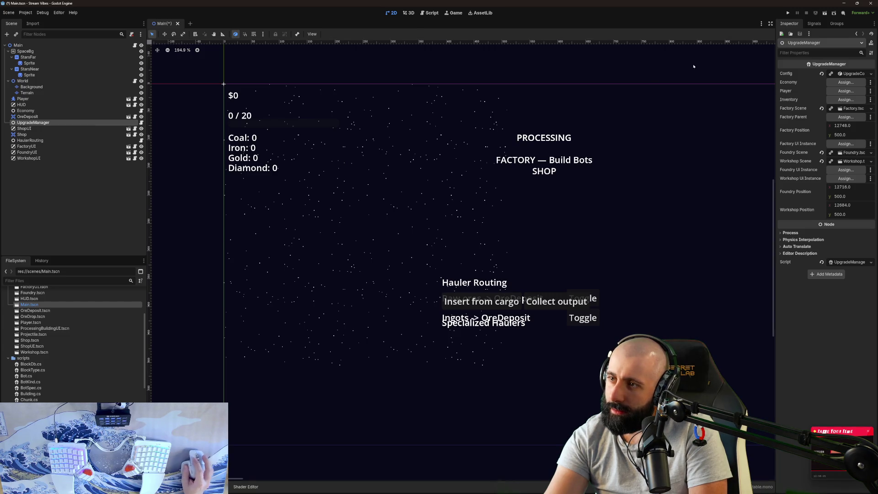
click(852, 82)
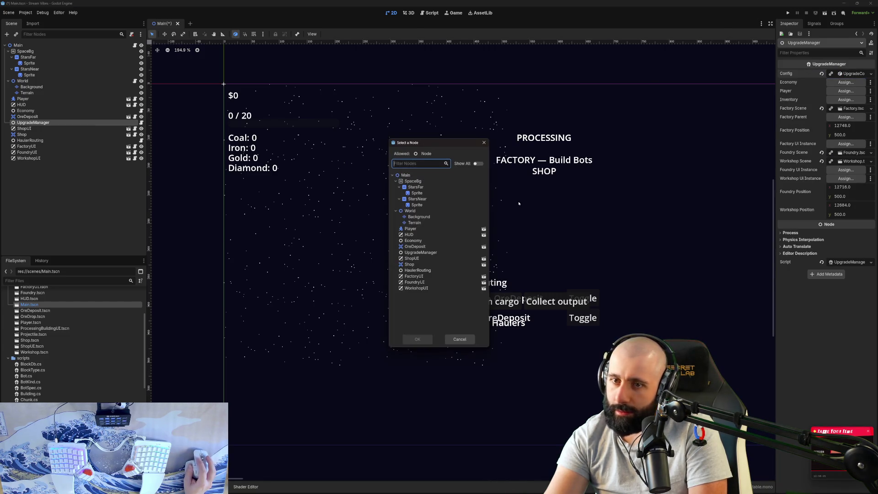
click(420, 242)
key(Return)
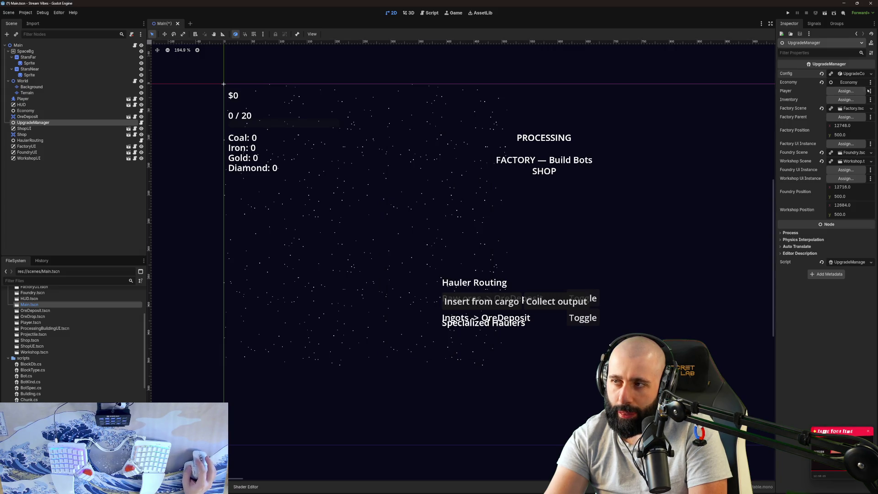
click(850, 91)
click(410, 181)
key(Return)
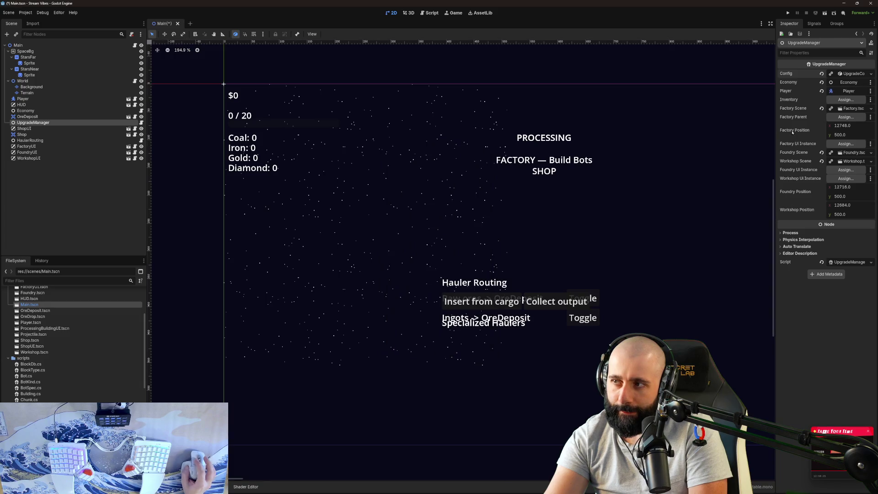
click(843, 98)
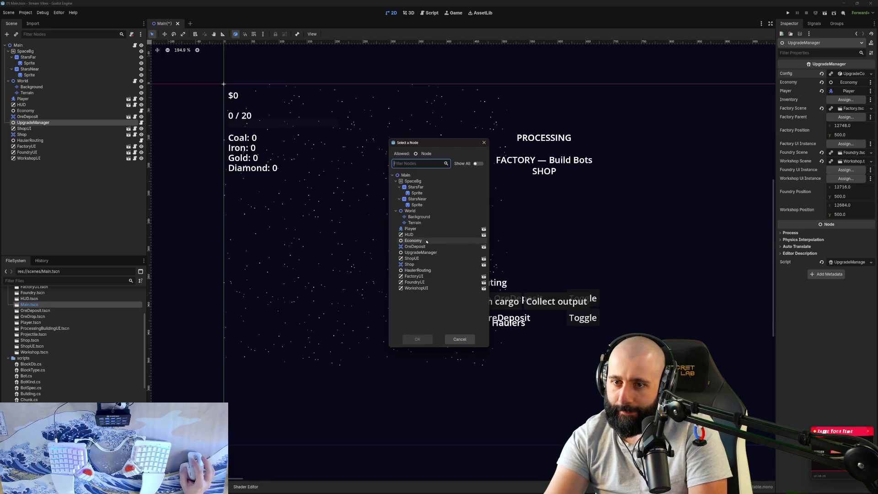
click(460, 339)
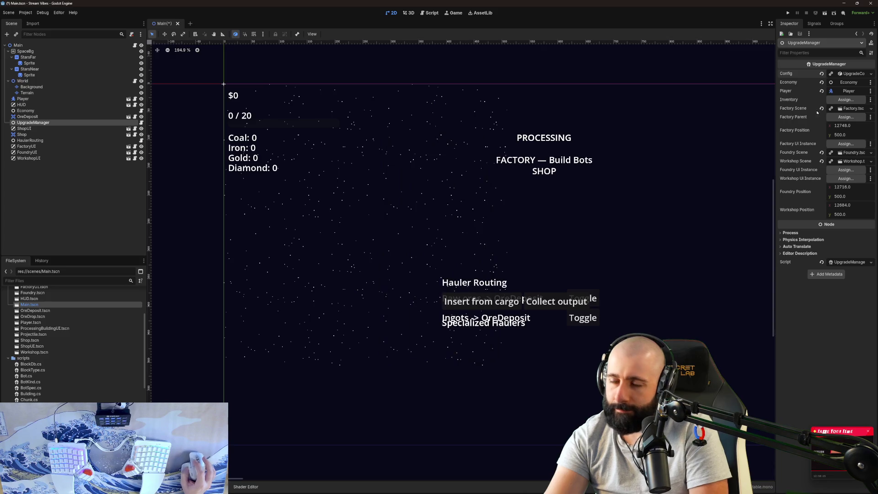
key(super+Down)
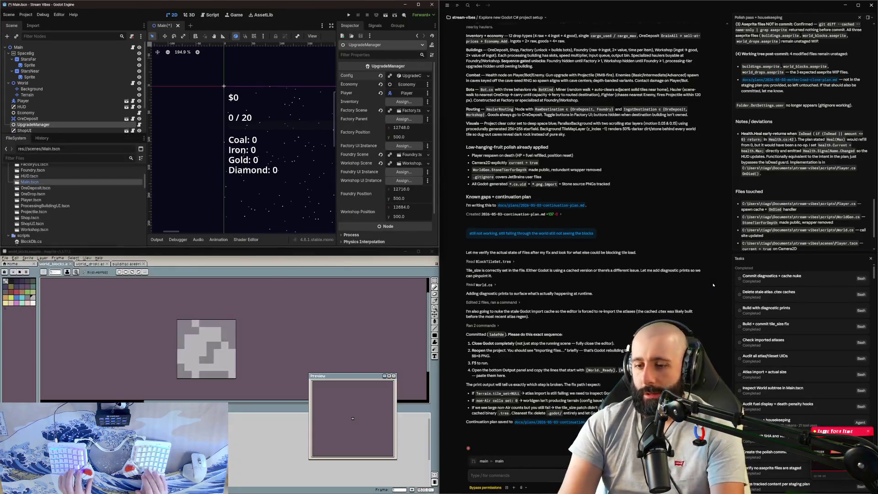
- Send the agent a complaint that relying on so many editor-wired exports is not a great idea
click(552, 471)
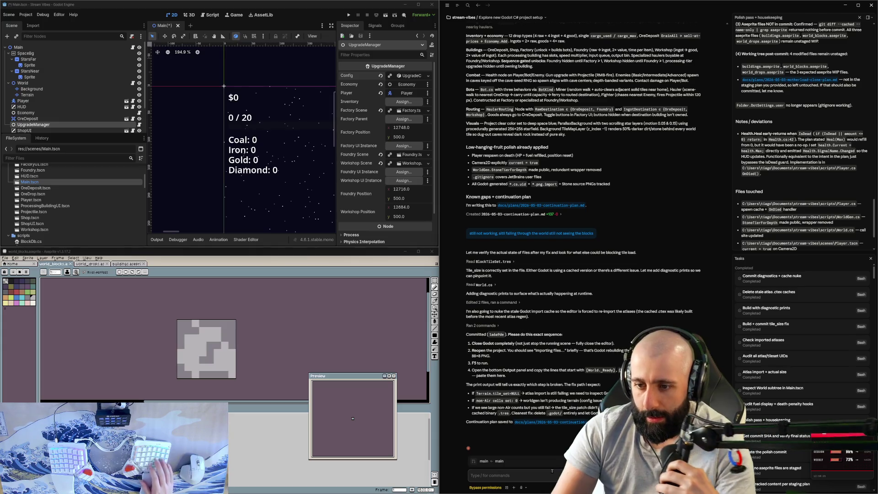
text(ok hold on)
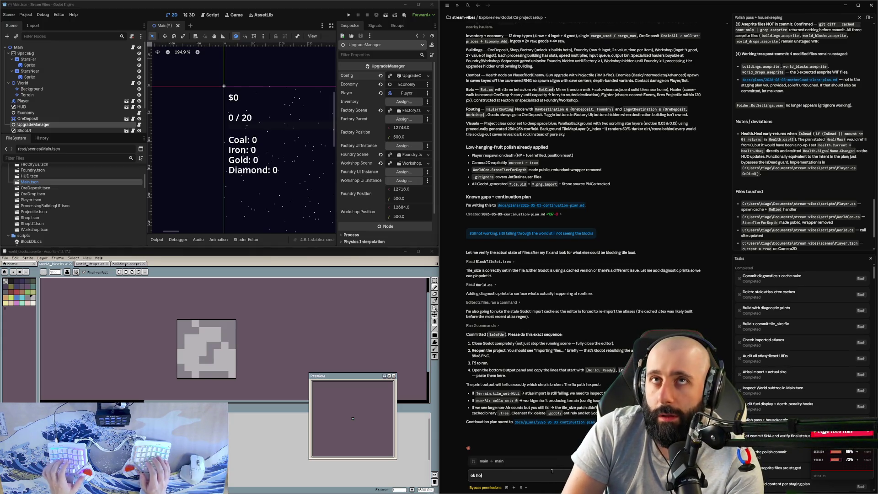
text( i'm spott)
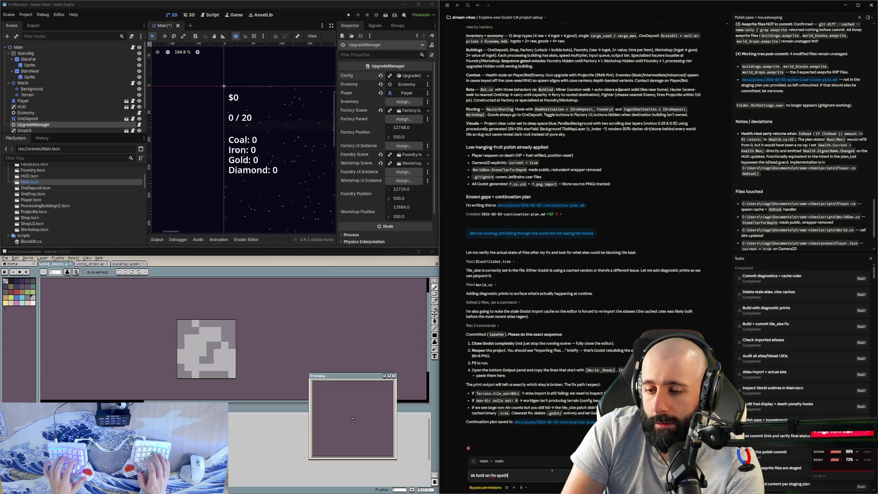
text(ing that you really used the)
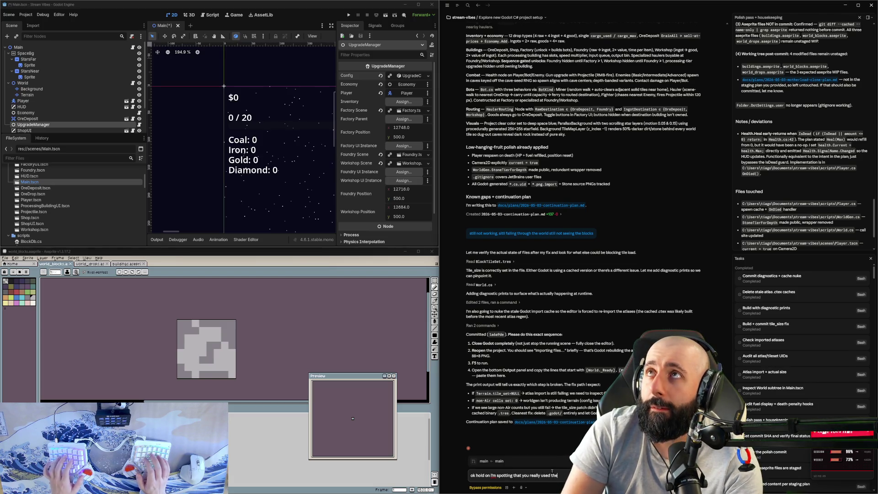
key(BackSpace)
key(BackSpace)
key(BackSpace)
text(a lot of ex)
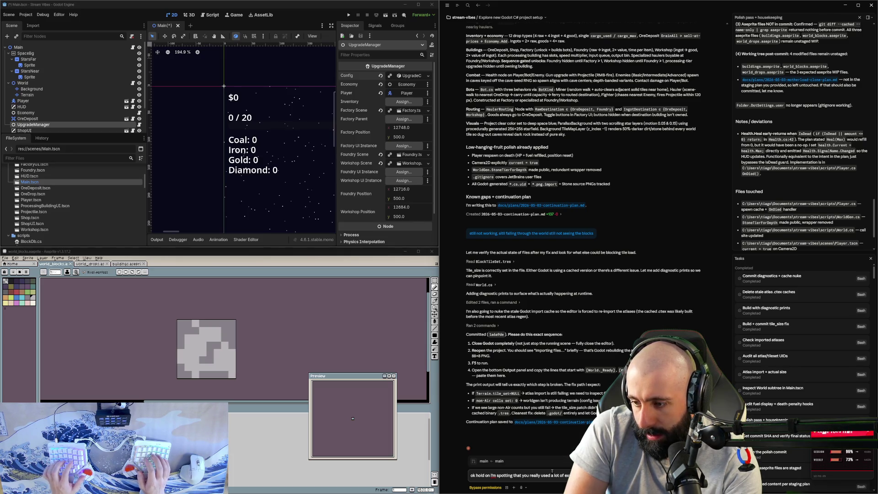
text(This is no)
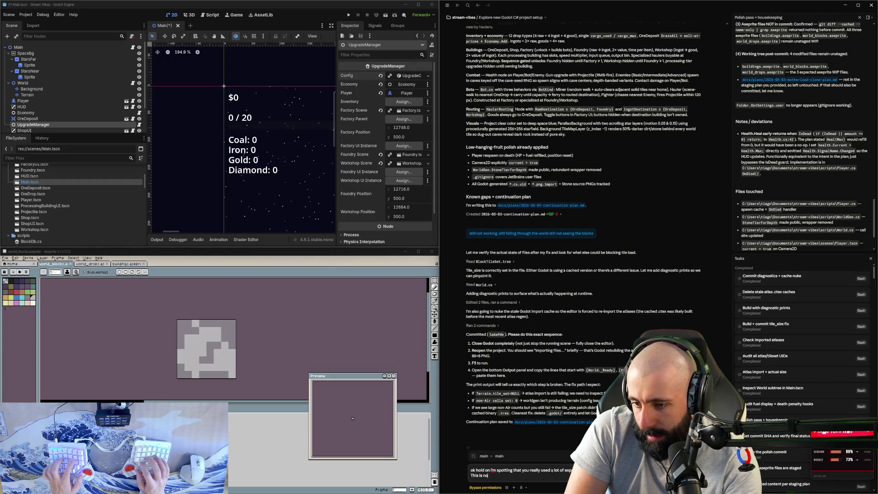
text(t a great idea. I'd rather you make scripts int)
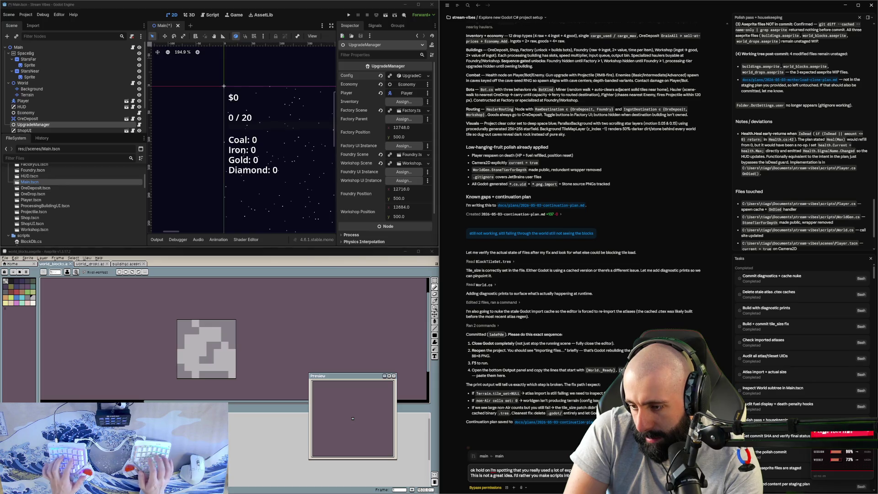
key(Return)
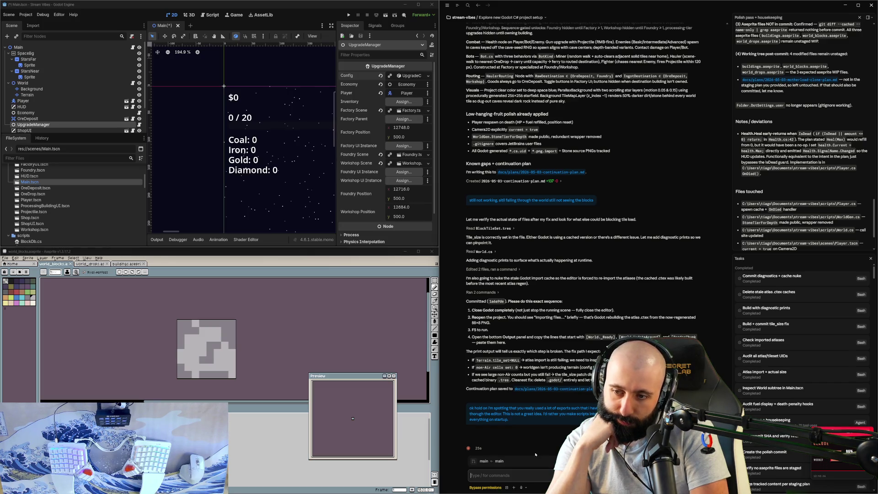
click(258, 162)
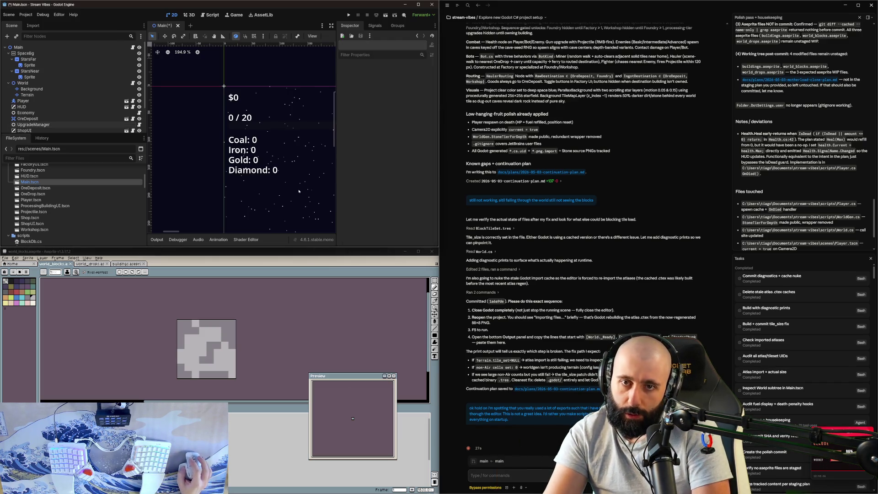
- Save and run the Main scene, stop it to log Terrain/Background NULL, then select Shop
scroll(259, 162, down, 3)
scroll(259, 162, down, 2)
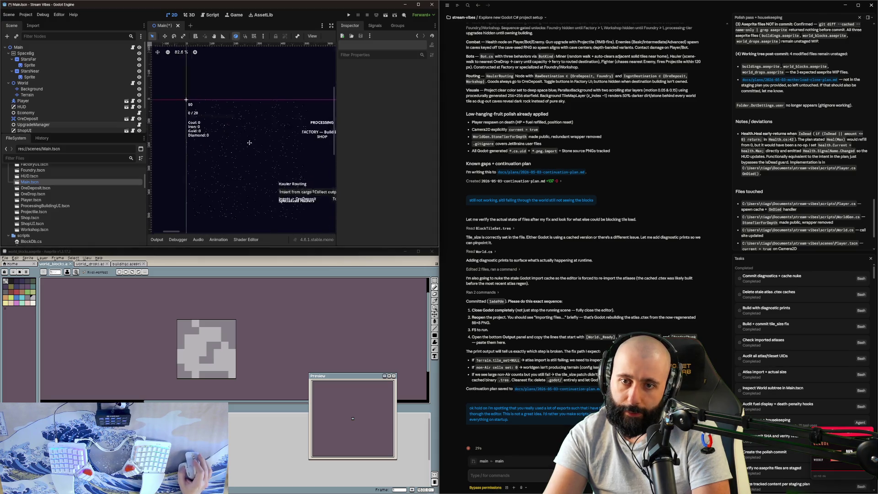
click(393, 19)
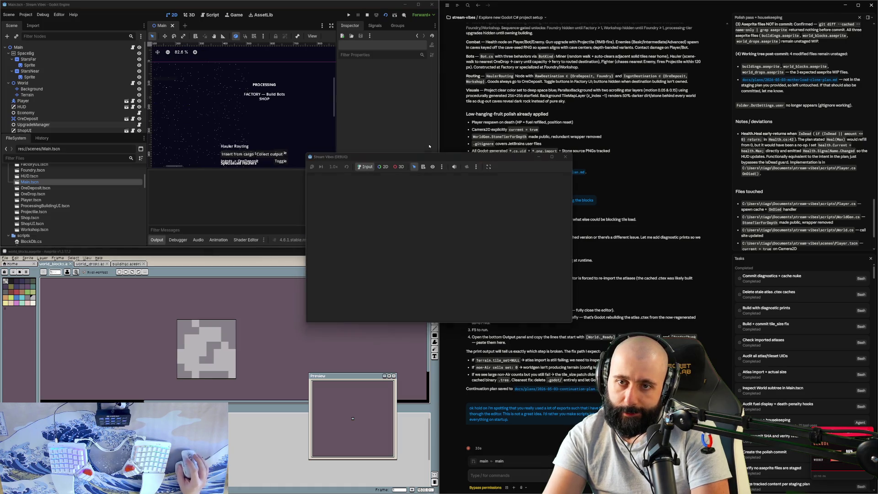
click(565, 158)
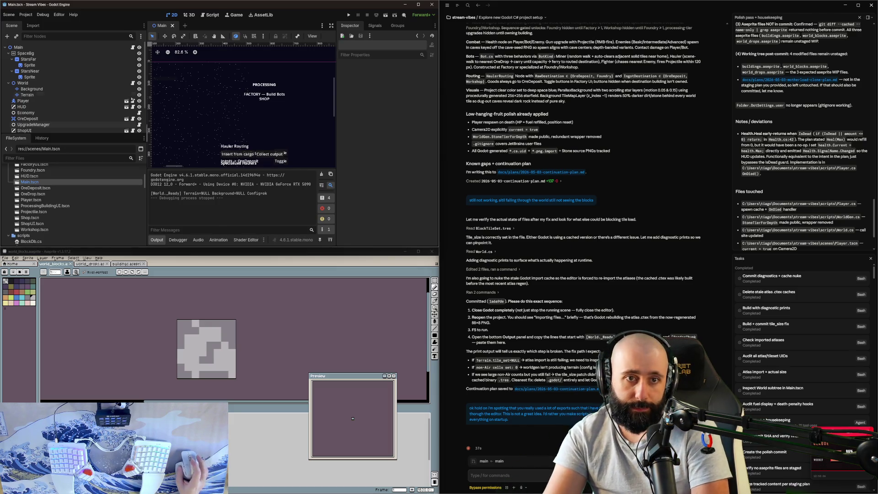
scroll(63, 107, down, 3)
click(63, 104)
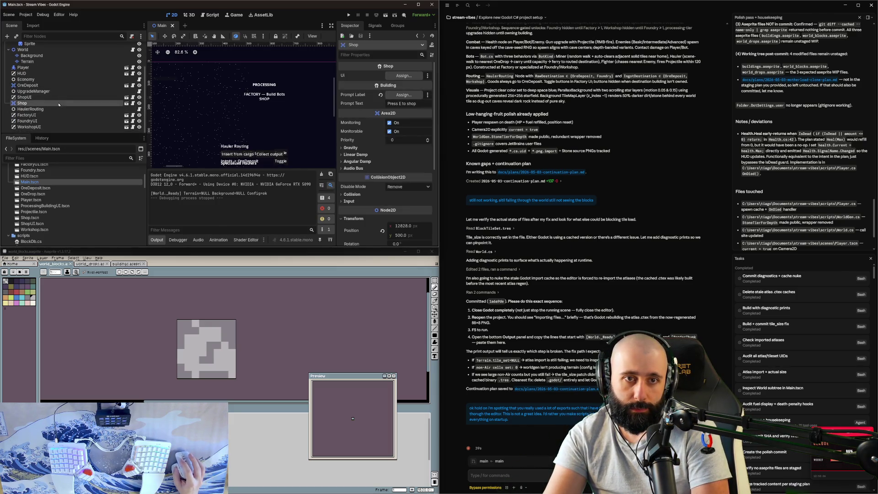
click(60, 86)
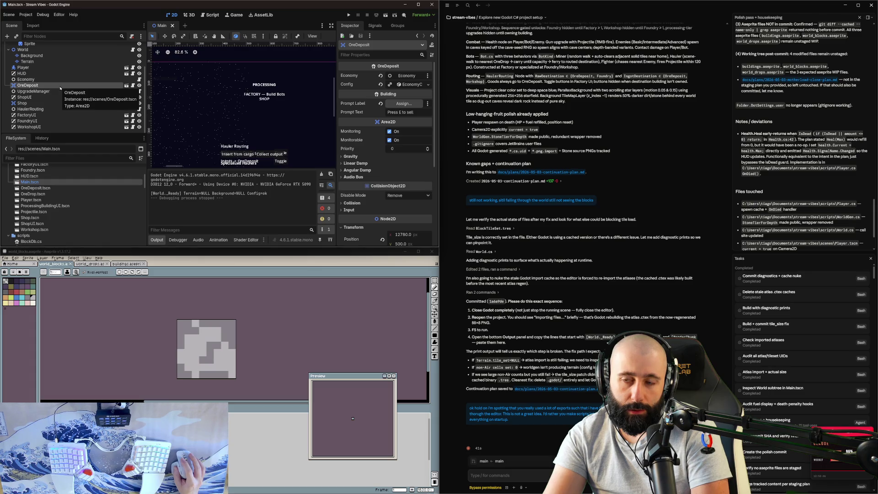
scroll(197, 144, down, 1)
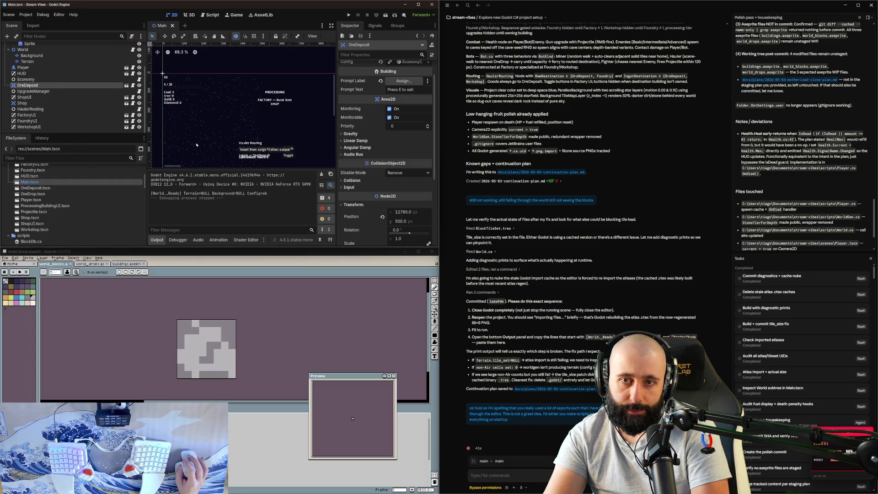
scroll(230, 105, down, 1)
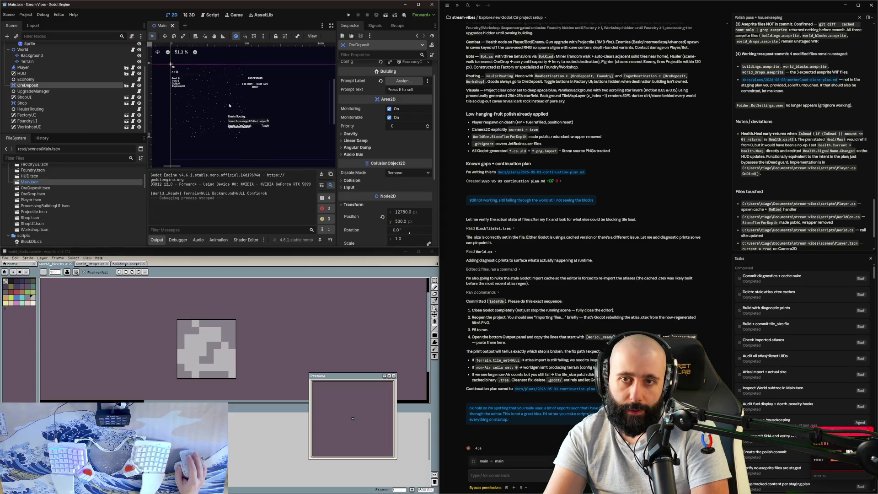
scroll(230, 105, up, 2)
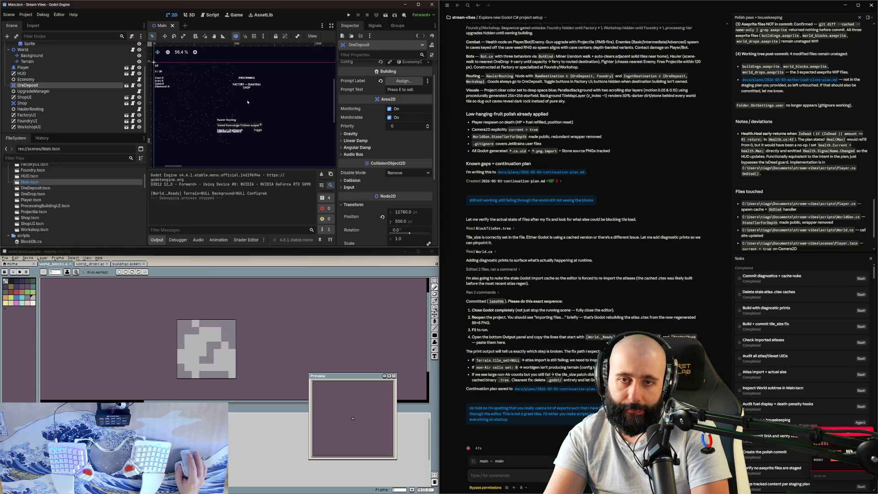
click(32, 98)
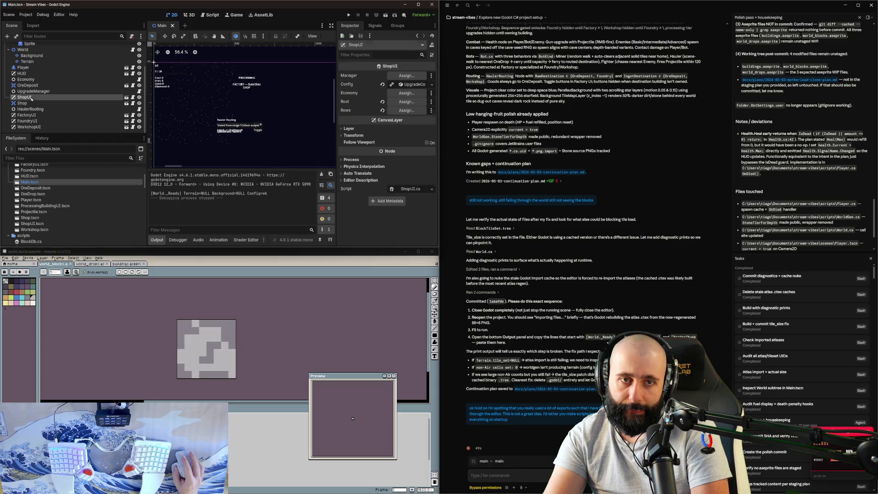
click(22, 103)
click(27, 115)
click(29, 127)
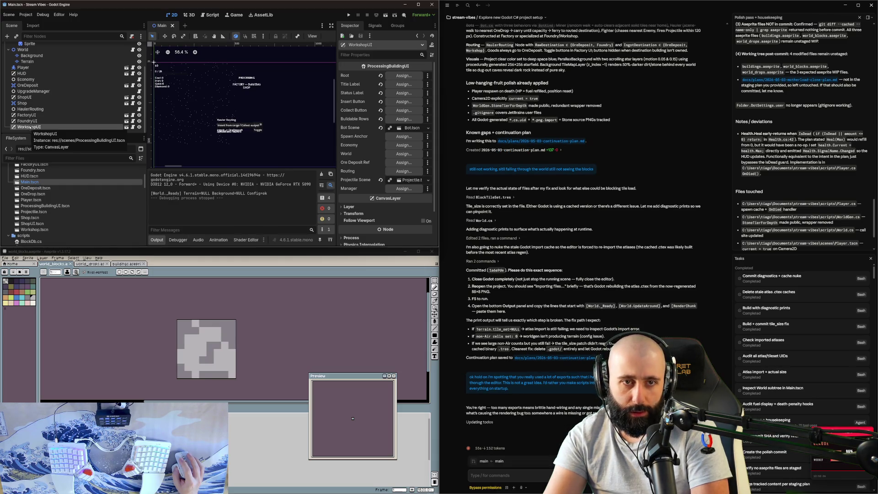
click(32, 120)
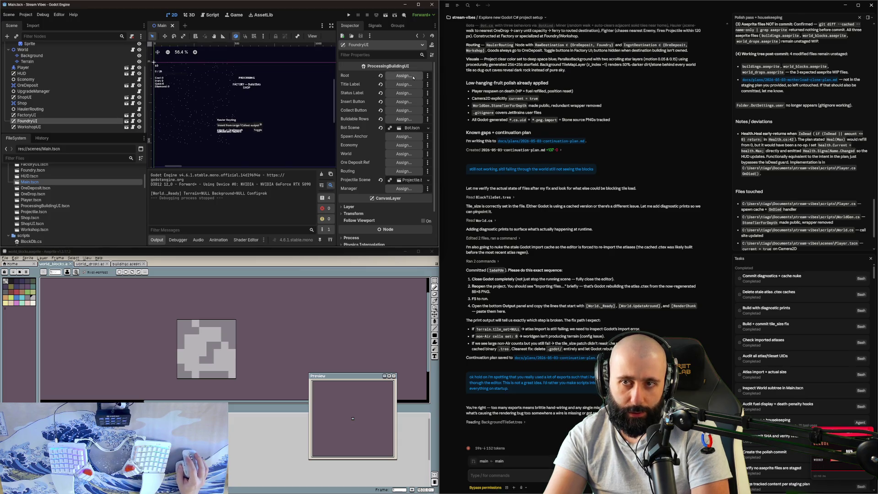
scroll(403, 149, down, 2)
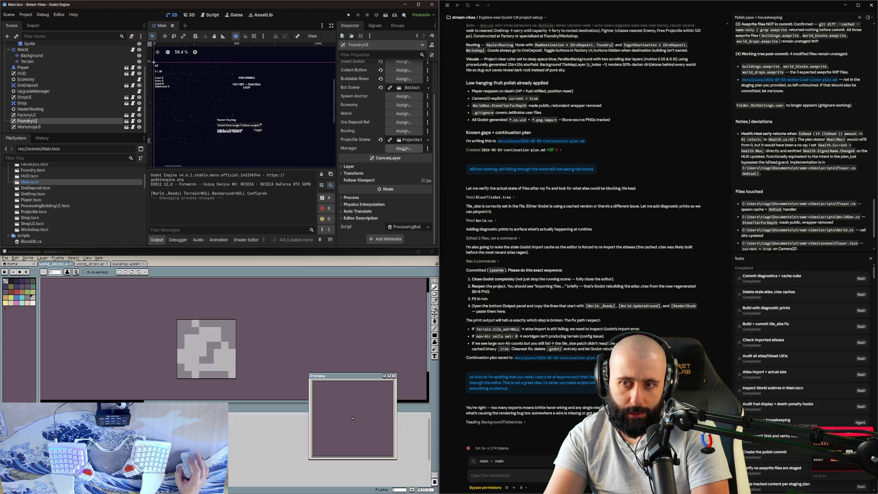
key(Down)
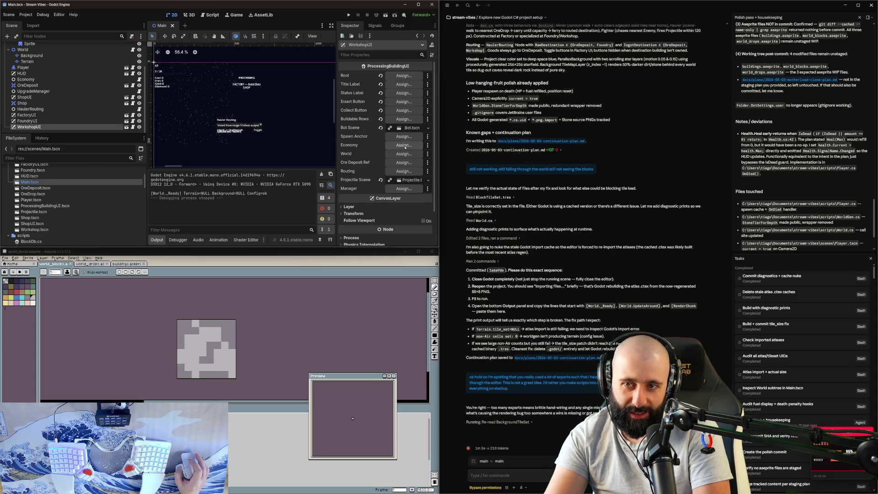
click(69, 115)
scroll(392, 111, down, 3)
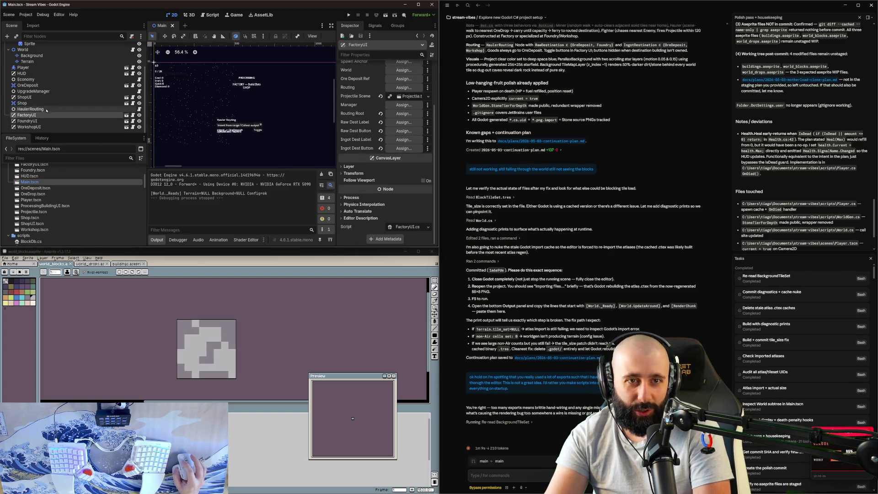
click(69, 109)
click(70, 104)
click(69, 98)
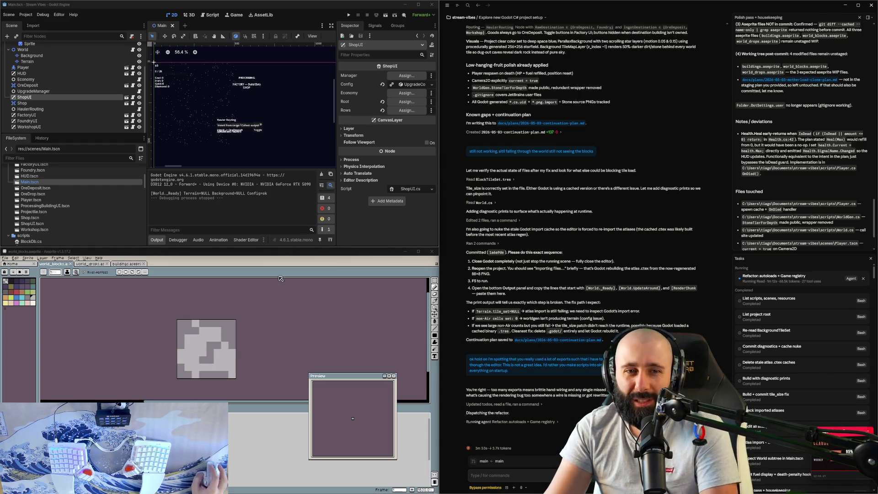
- Open and dismiss Foundry.tscn's context menu, then inspect the HaulerRouting and FoundryUI nodes
right_click(57, 171)
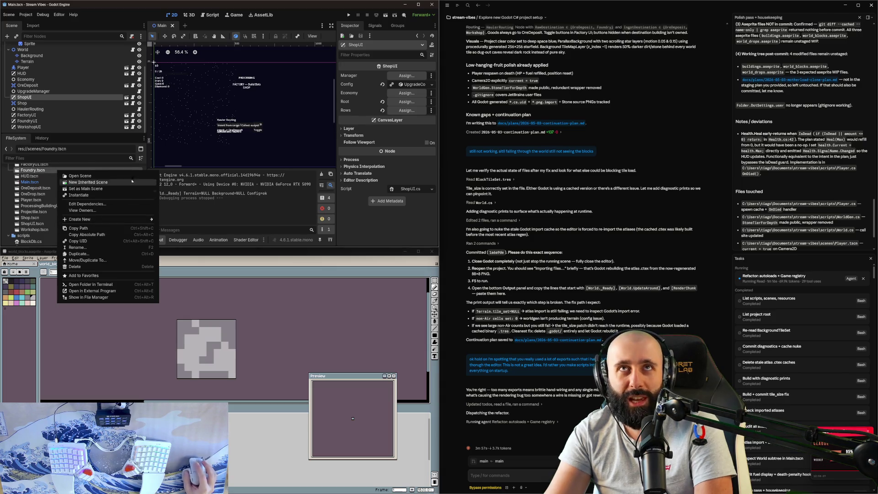
click(41, 200)
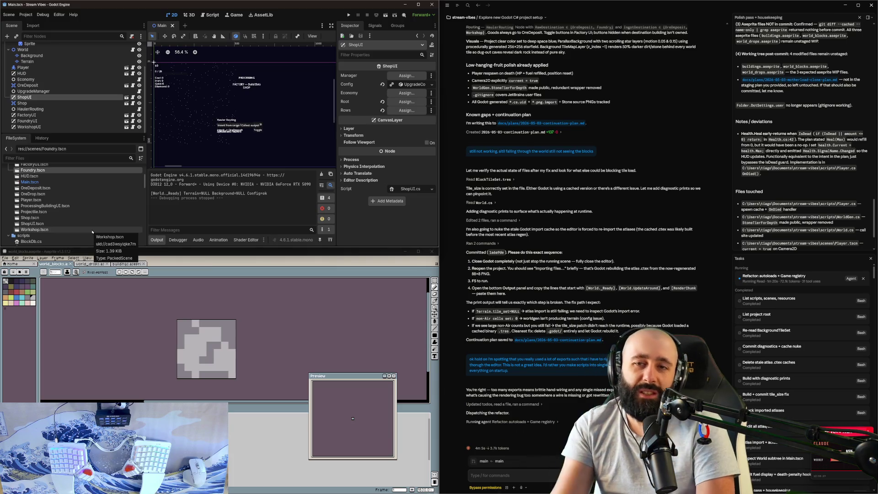
click(41, 109)
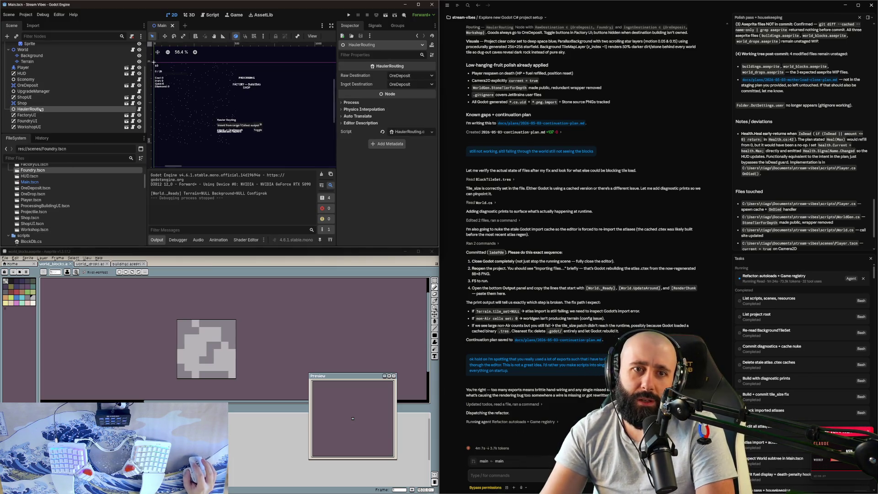
click(36, 121)
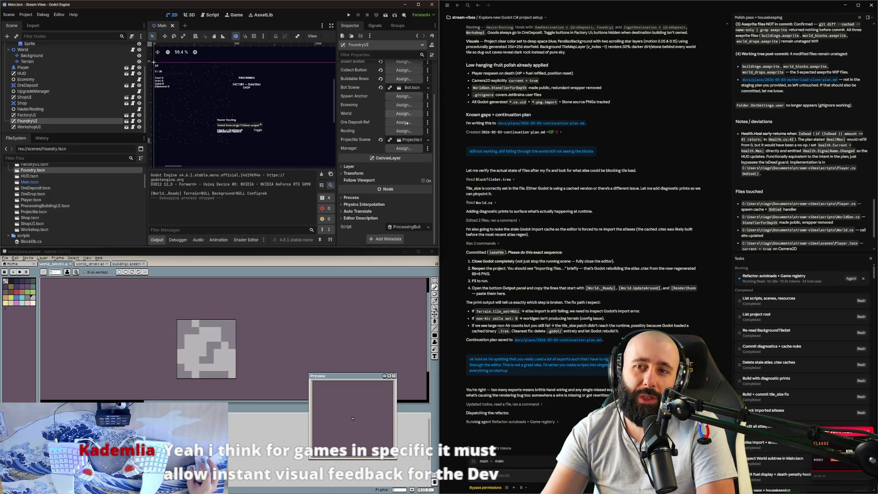
scroll(407, 123, up, 3)
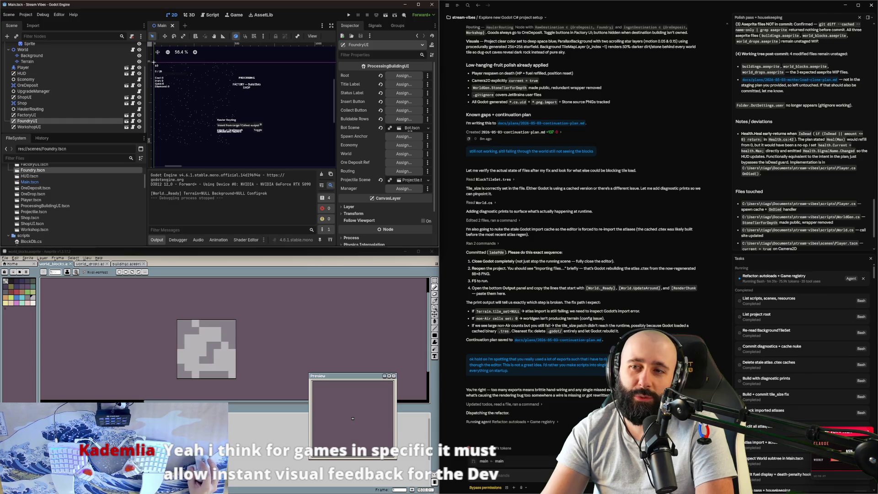
- Maximize Godot, widen the Inspector, and review the FactoryUI, HaulerRouting and Shop nodes
click(418, 4)
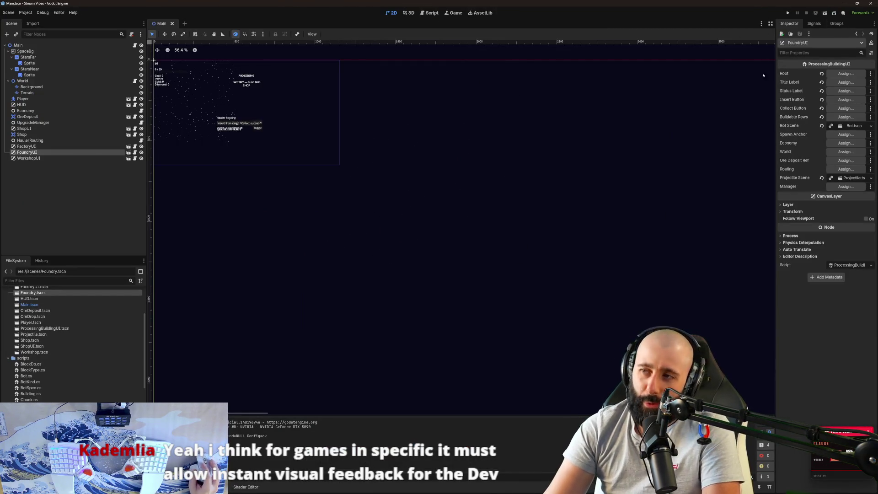
drag(775, 76, 541, 77)
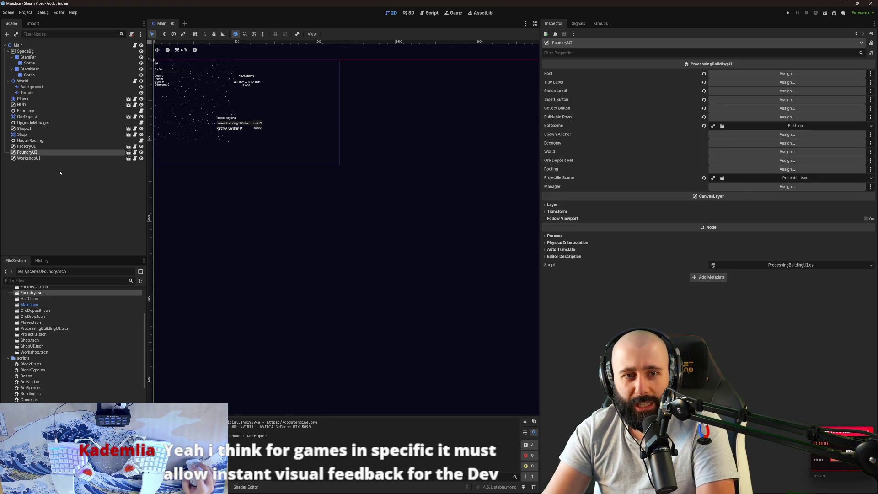
click(53, 159)
click(50, 146)
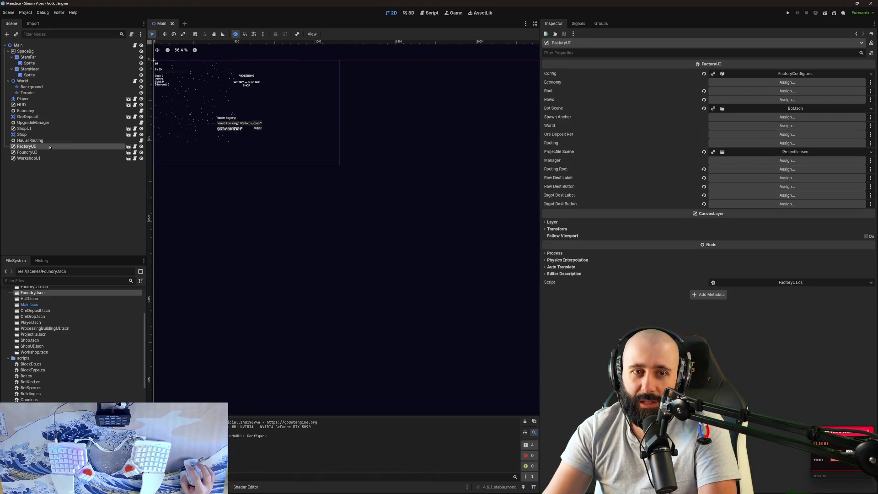
click(30, 140)
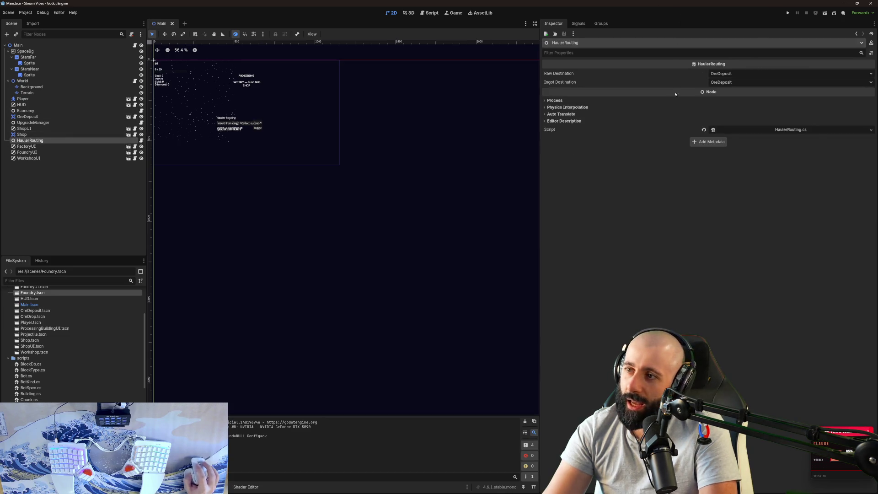
click(26, 135)
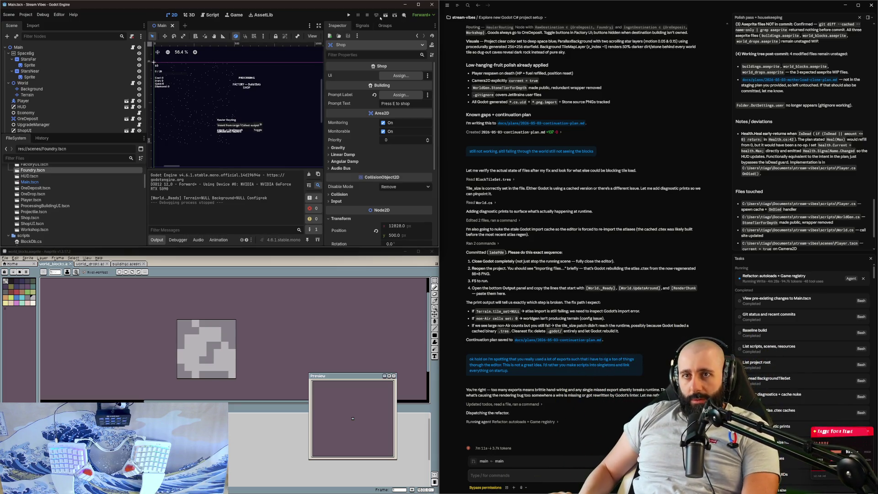
- Try running with F5, dismiss the failed build error, then inspect the HUD and FoundryUI nodes
key(F5)
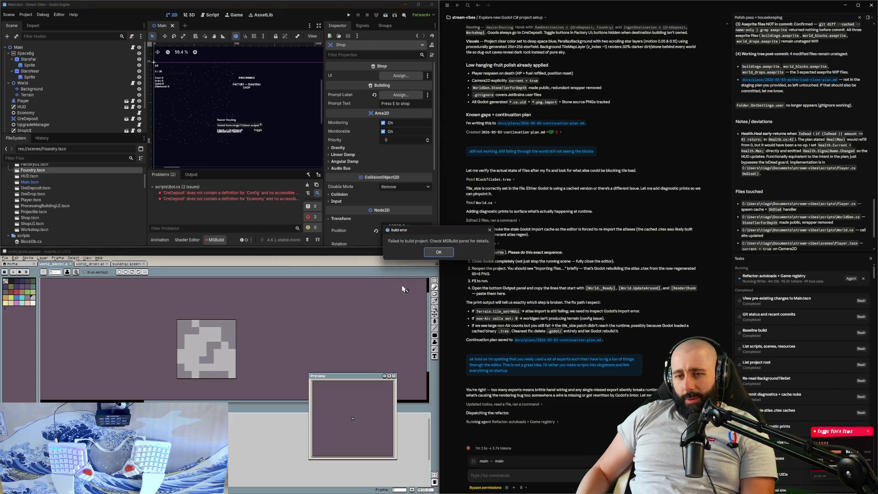
click(438, 252)
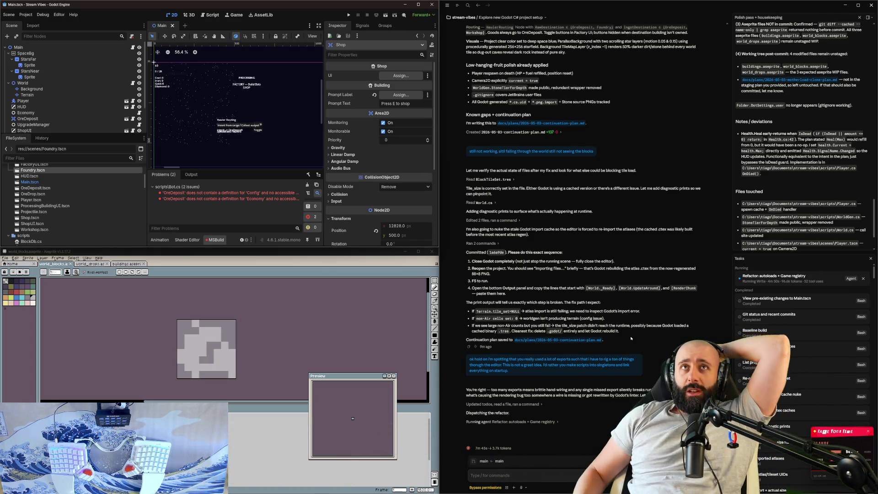
mouse_move(457, 5)
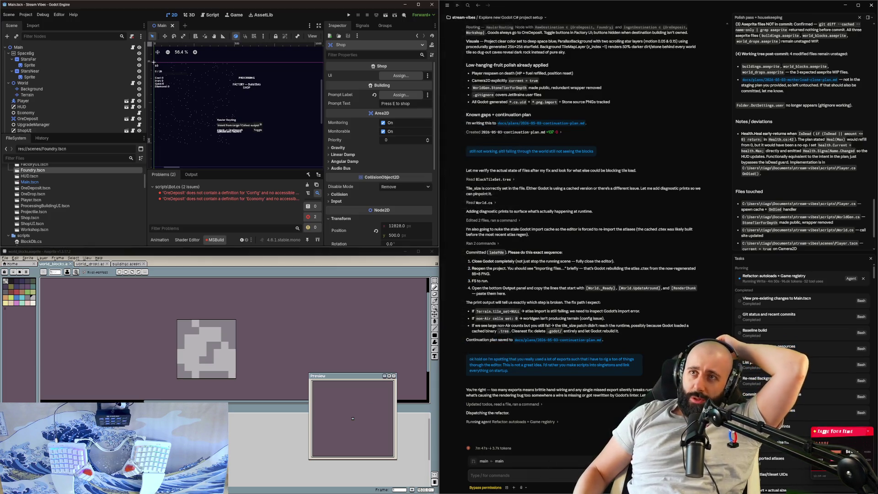
click(44, 108)
scroll(40, 118, down, 2)
click(40, 122)
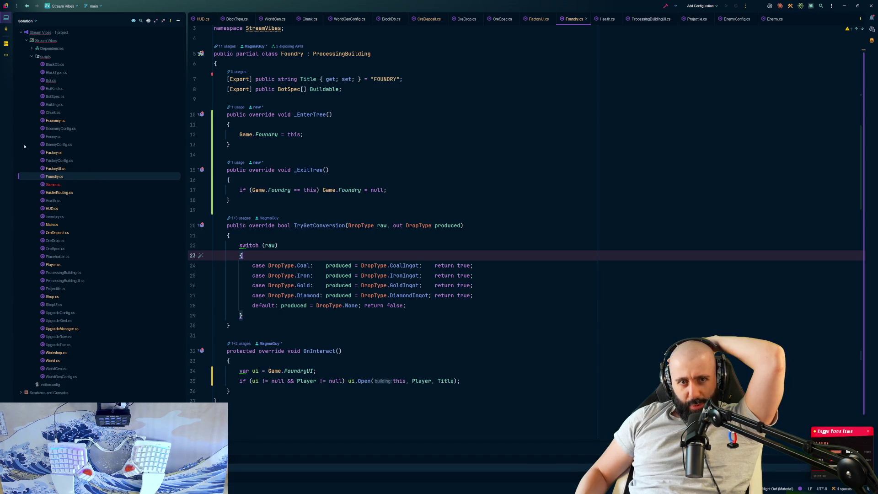
double_click(54, 233)
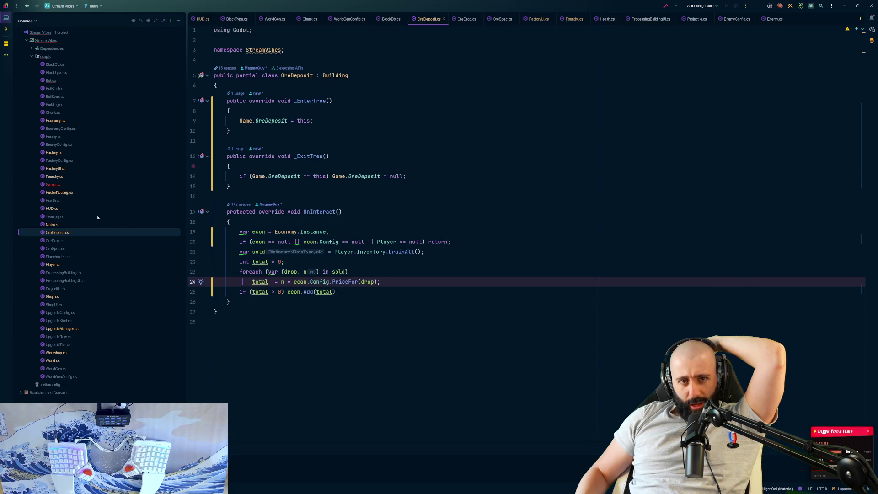
double_click(62, 176)
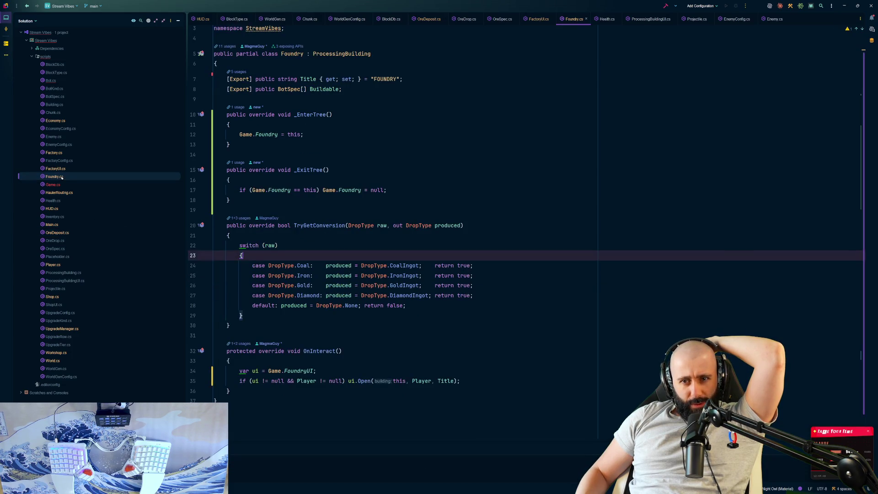
scroll(332, 243, down, 1)
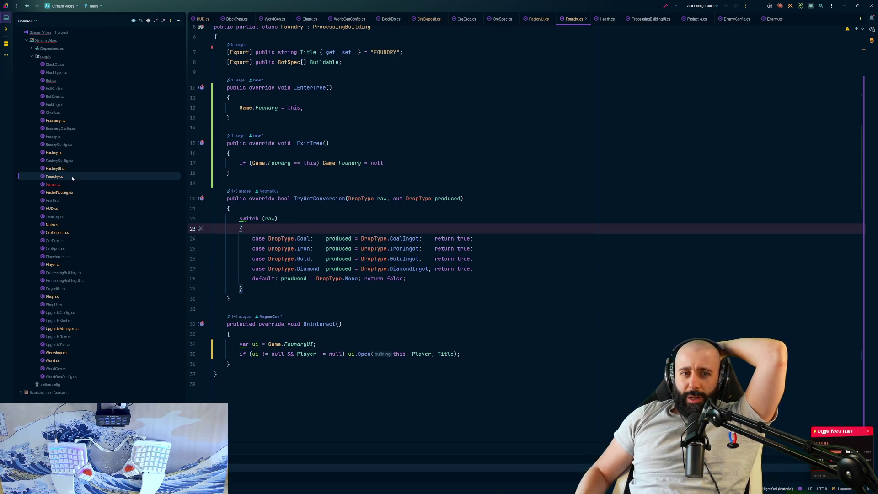
drag(336, 238, 252, 239)
click(353, 238)
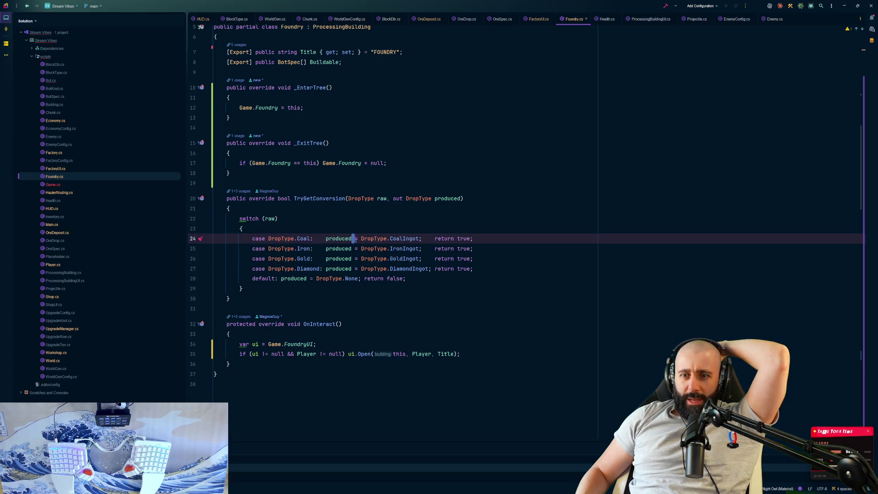
drag(354, 239, 425, 240)
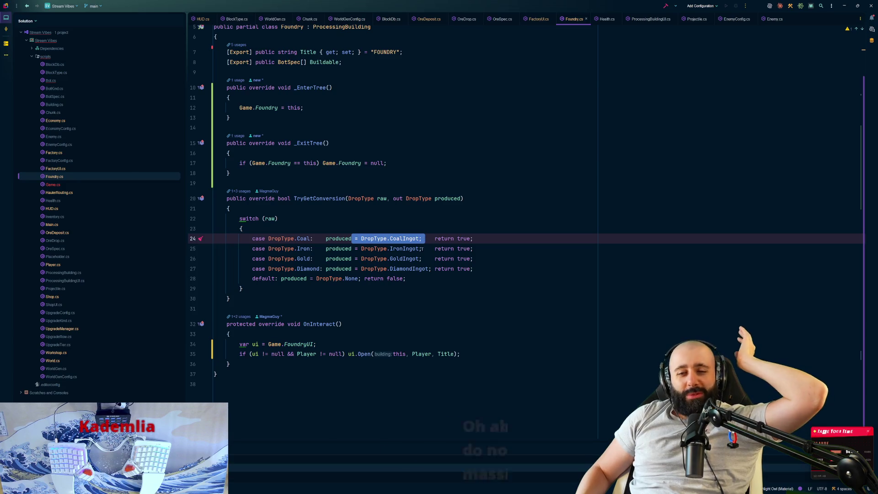
click(442, 259)
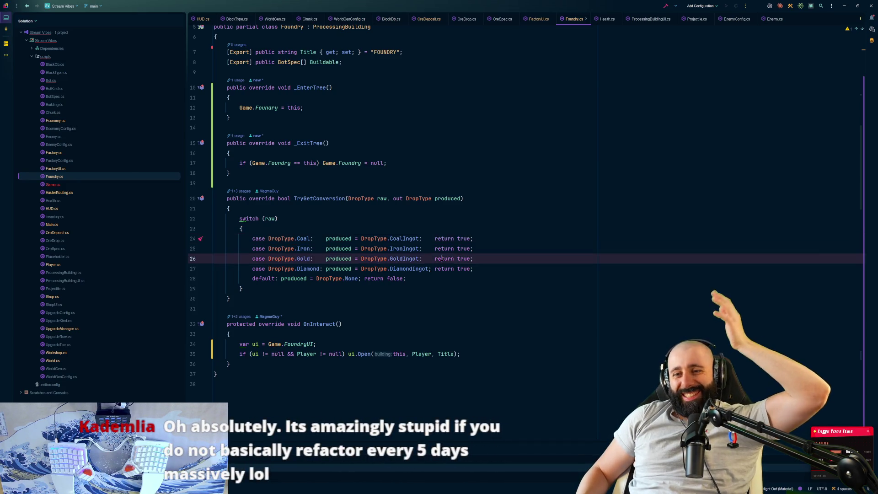
click(403, 239)
double_click(308, 249)
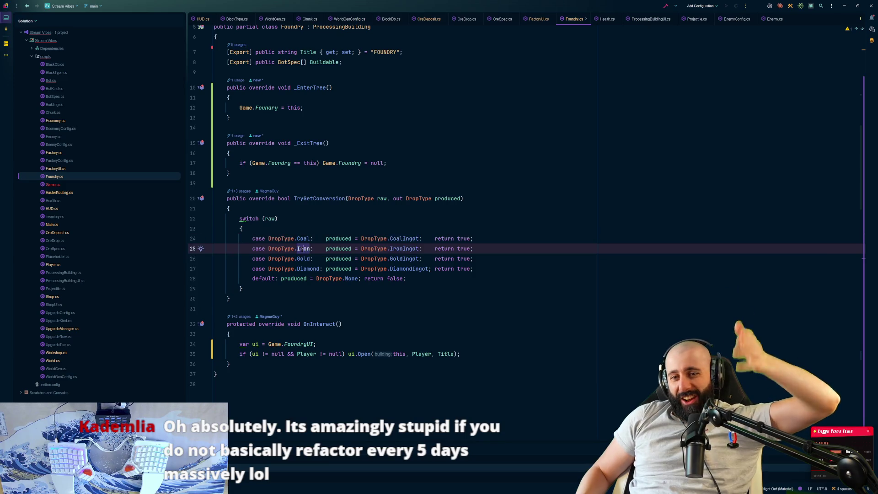
double_click(403, 249)
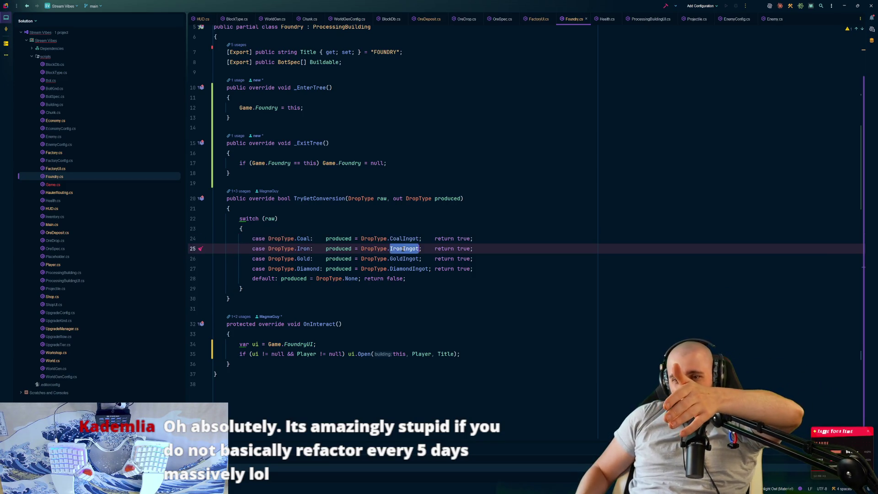
double_click(304, 259)
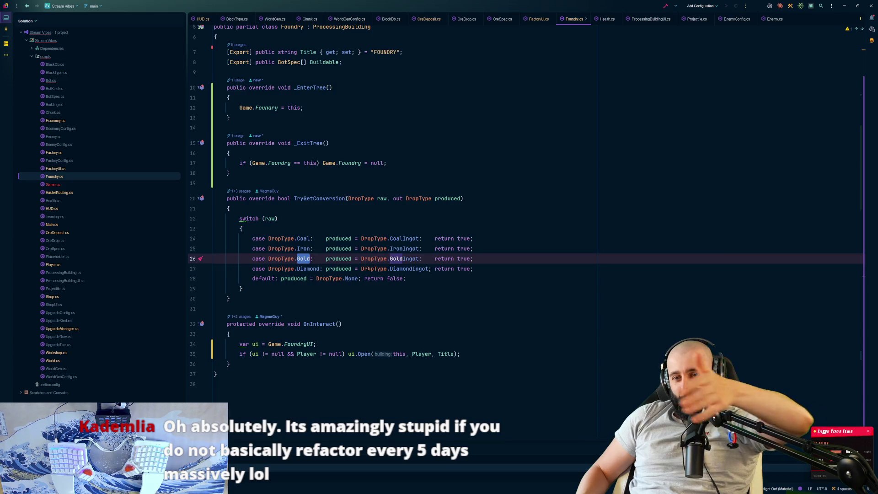
double_click(401, 259)
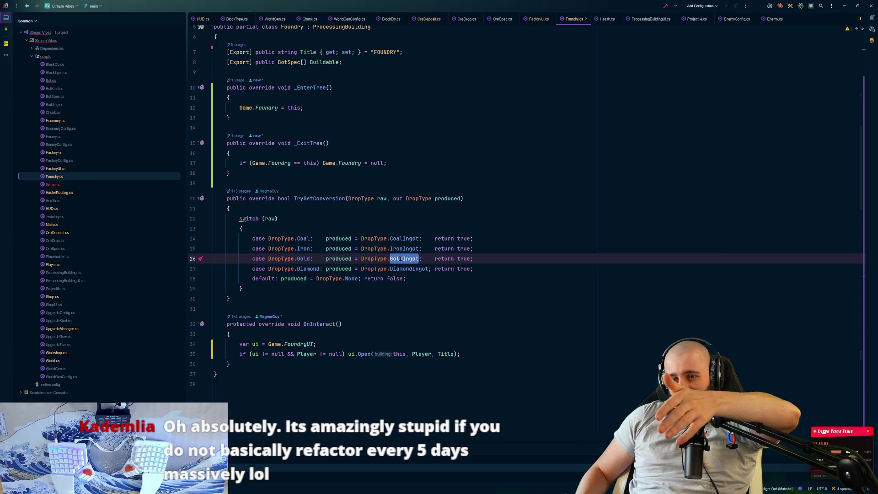
double_click(307, 269)
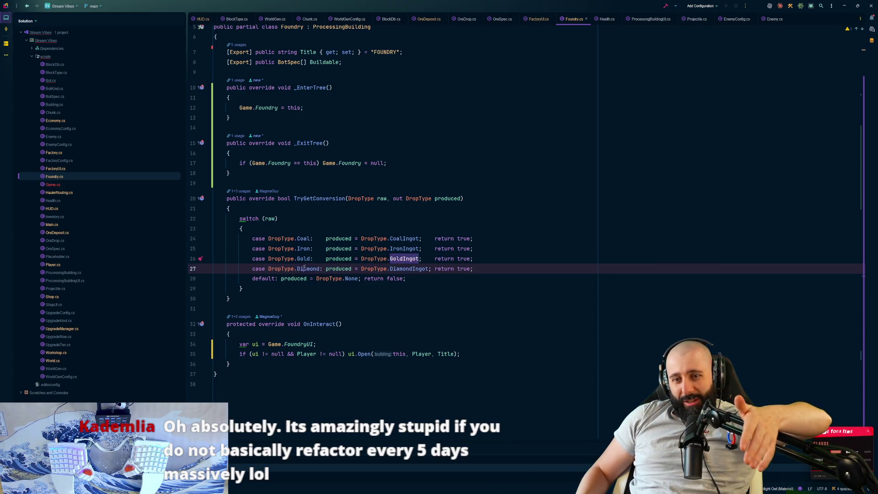
double_click(413, 269)
mouse_move(412, 271)
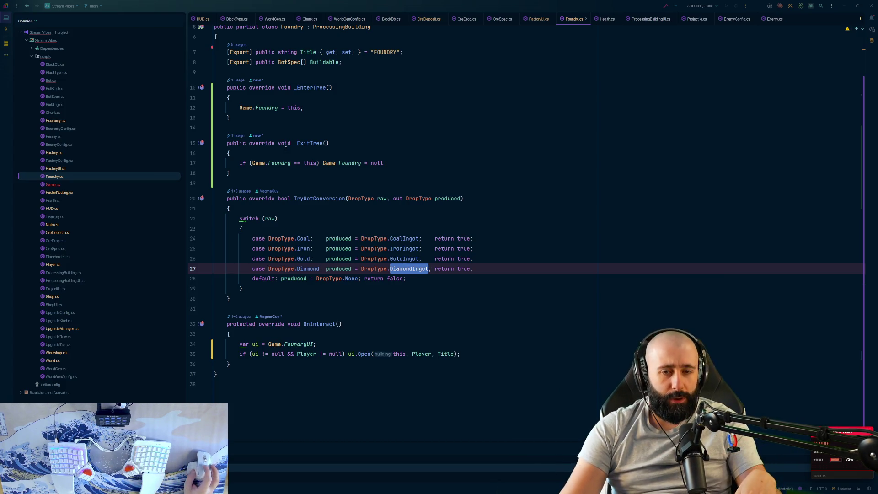
- Place the caret on empty line 14 of Foundry.cs, then open Bot.cs from the Solution explorer
key(End)
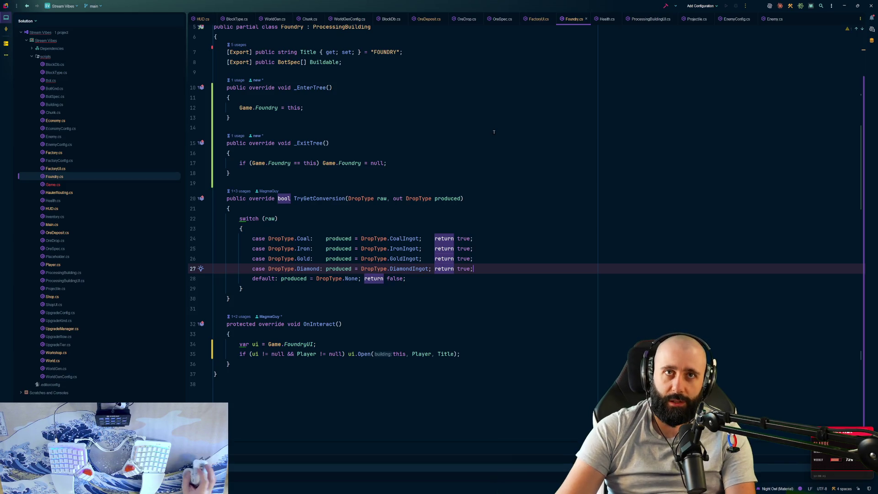
click(494, 132)
click(75, 79)
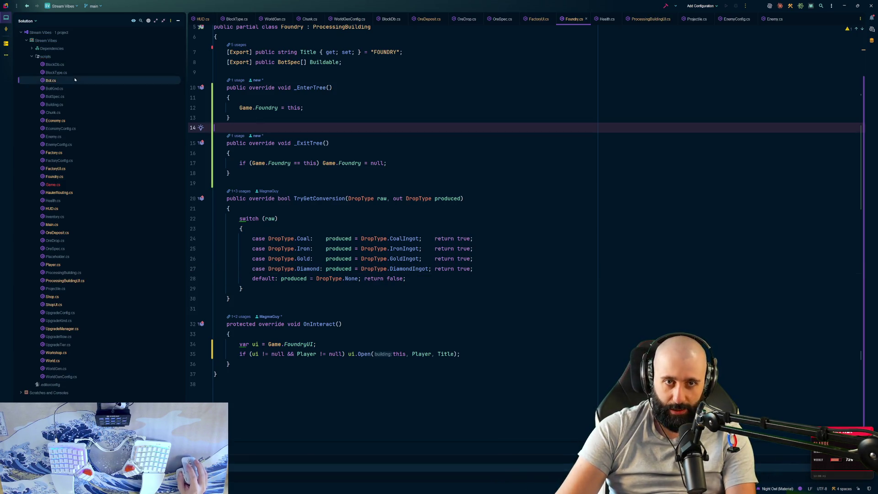
double_click(75, 80)
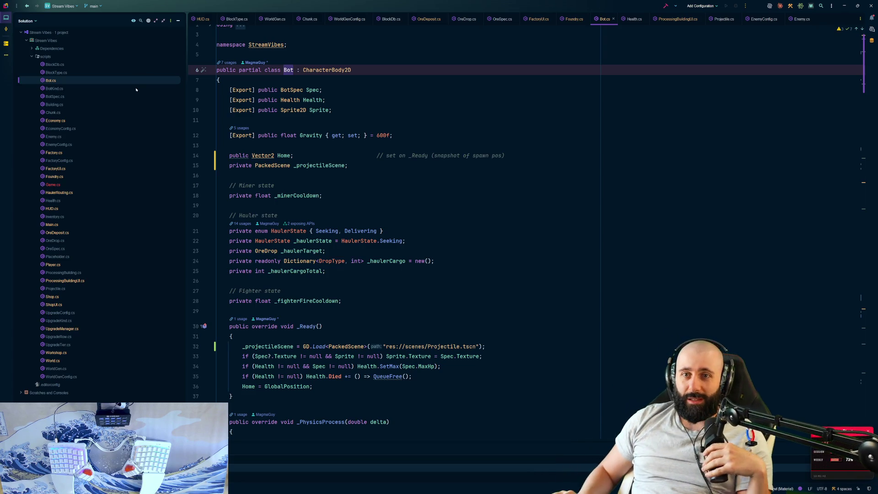
- Look over the BotKind.cs enum, then return to Bot.cs and its CharacterBody2D base class
click(71, 88)
double_click(71, 87)
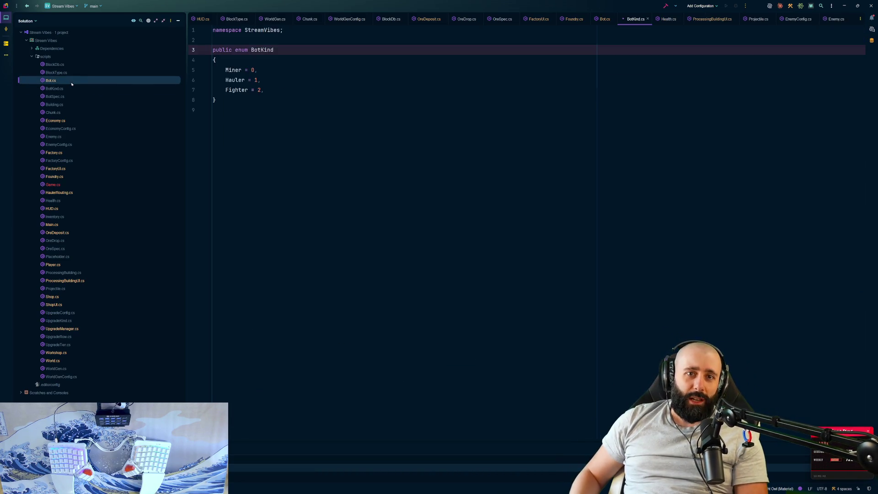
double_click(50, 81)
double_click(331, 70)
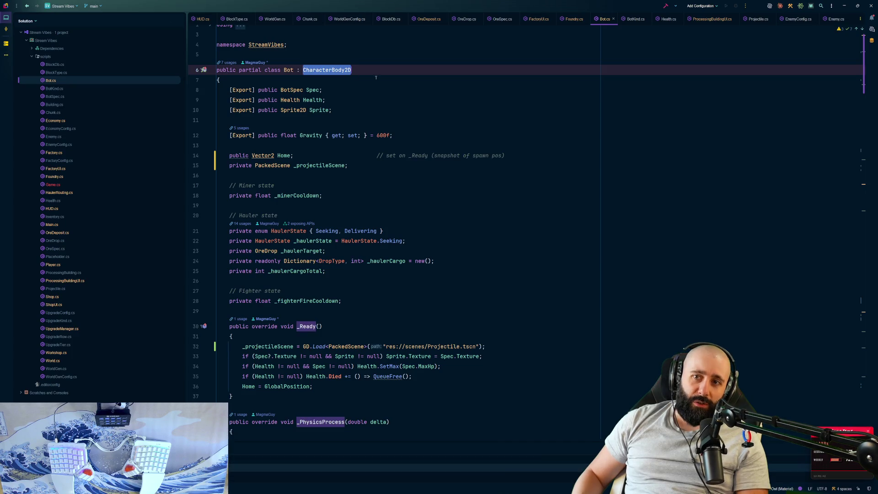
click(381, 77)
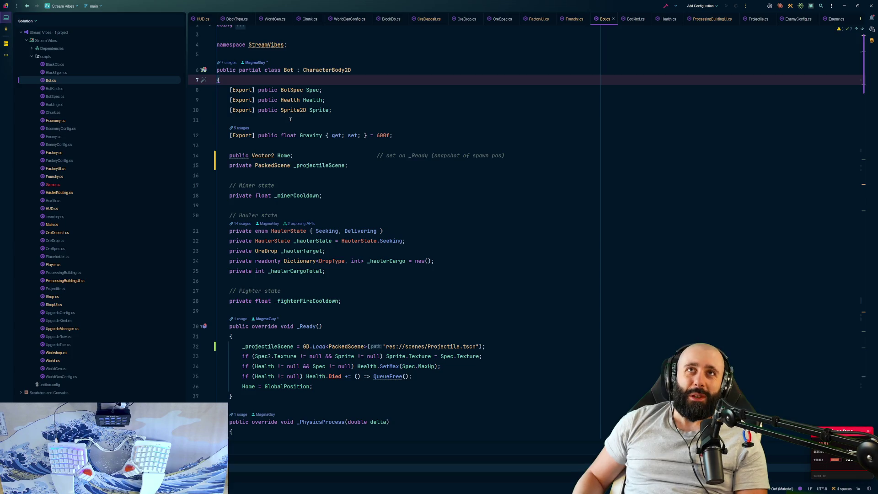
scroll(290, 117, down, 5)
scroll(290, 117, up, 6)
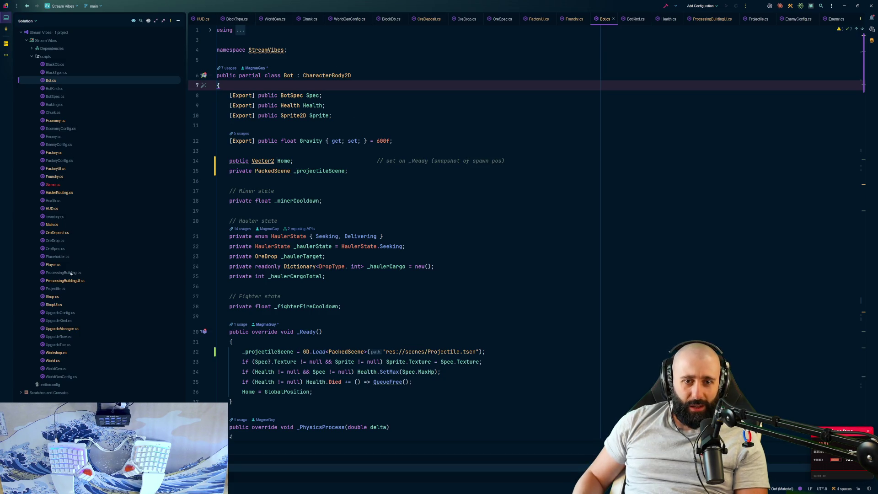
- Open Player.cs to review its exported movement, jetpack and gun properties, then switch to the AI chat
double_click(52, 265)
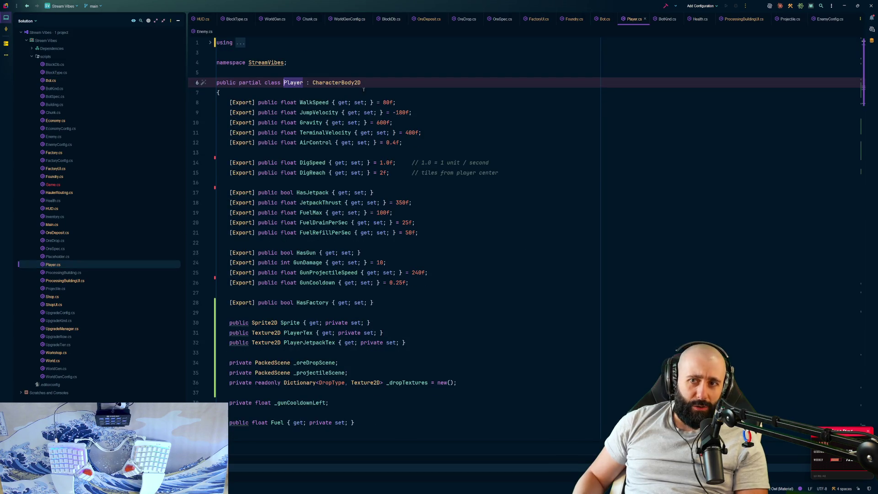
click(337, 81)
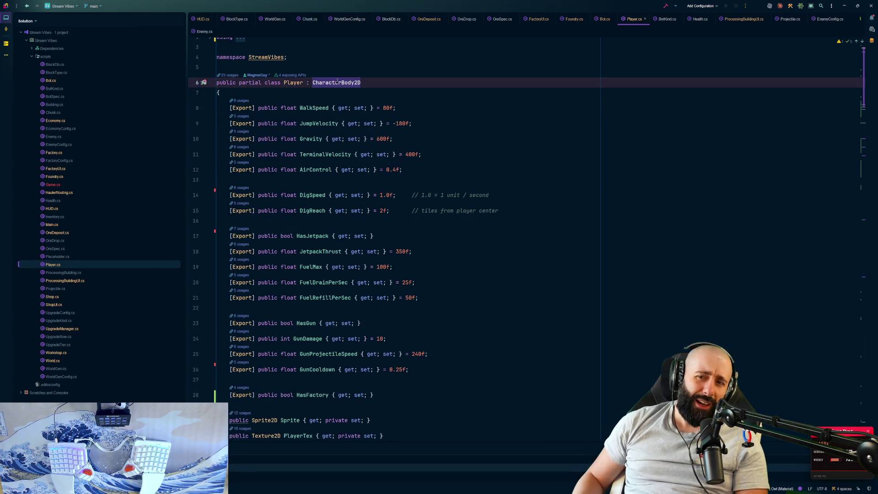
mouse_move(336, 82)
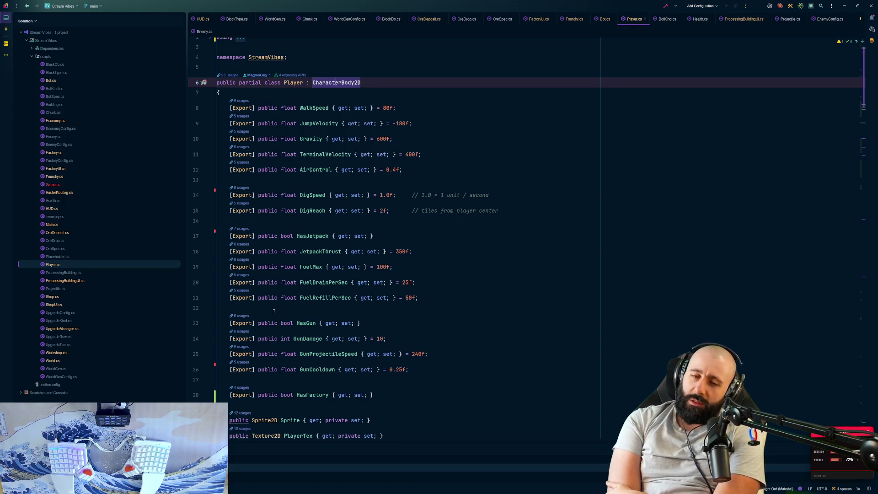
mouse_move(291, 250)
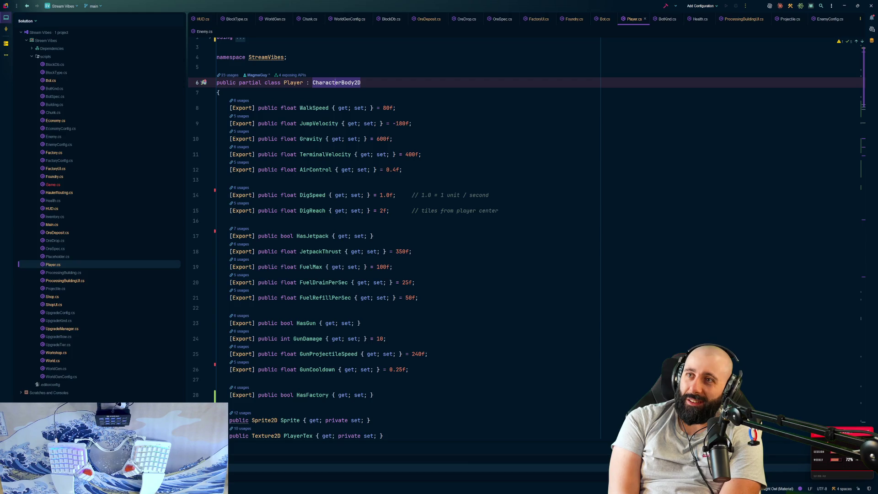
key(alt+Tab)
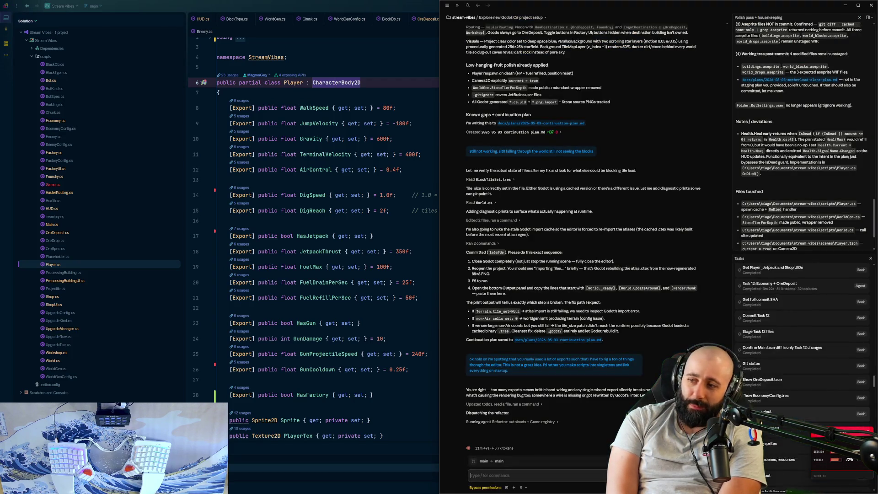
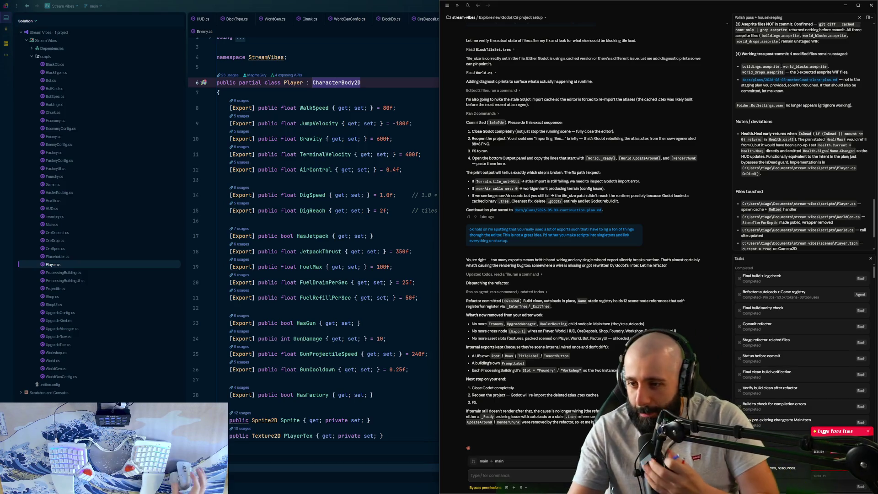
- Check the HasGun export line in the code editor, then run the project
click(349, 324)
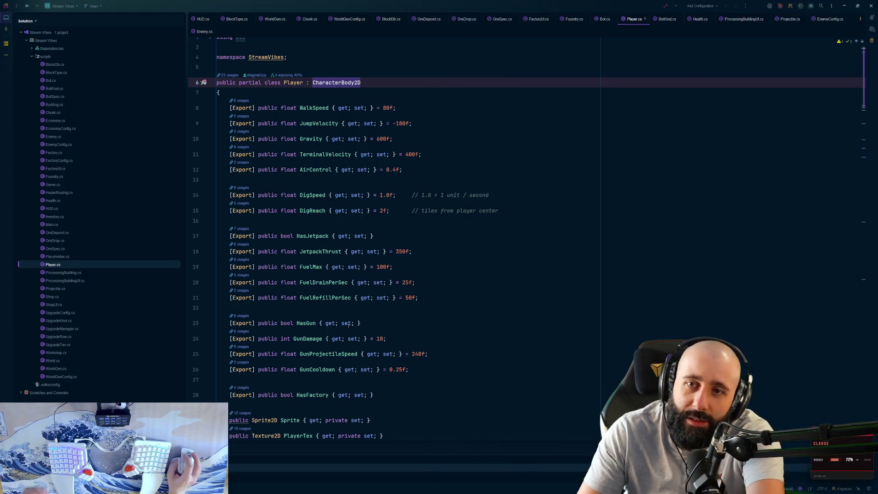
click(349, 324)
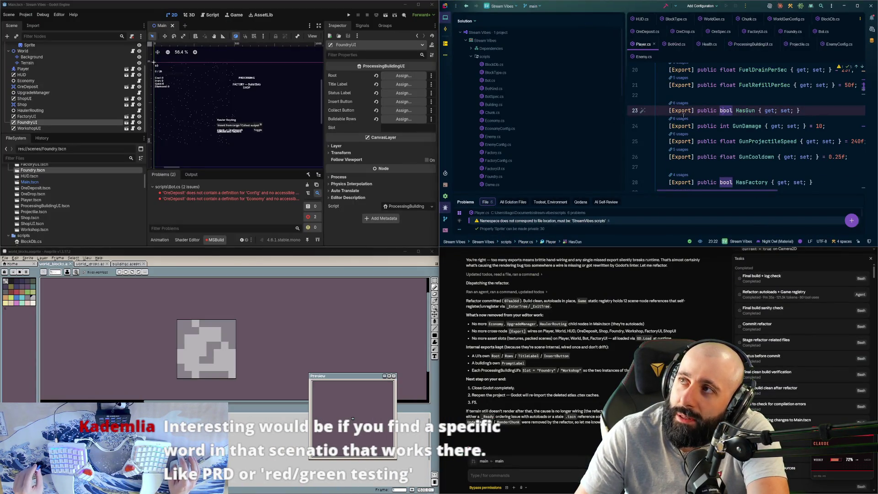
mouse_move(683, 115)
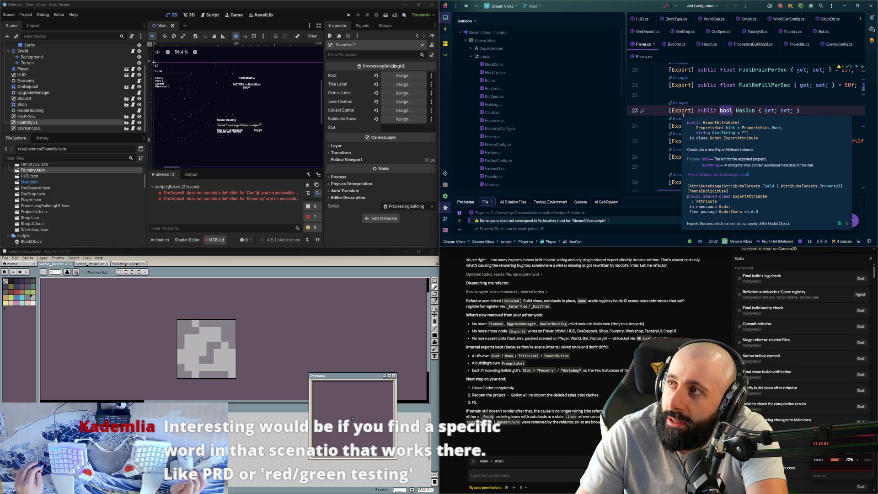
click(392, 16)
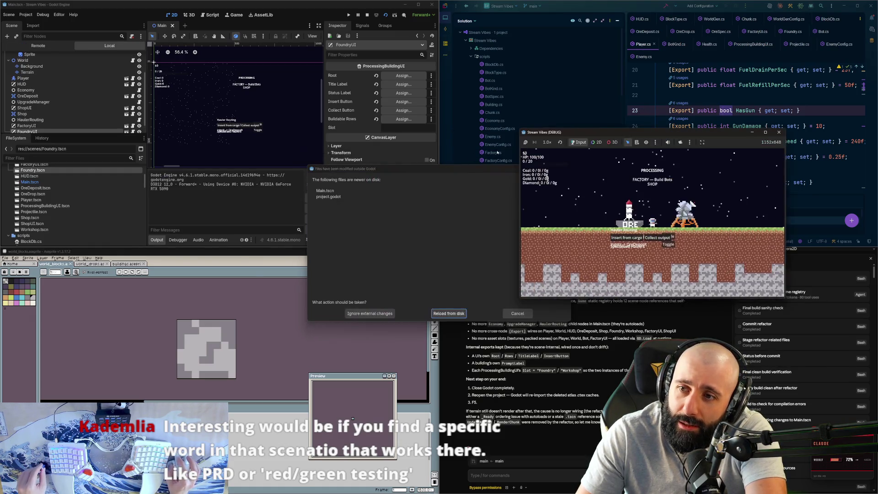
- Reload the modified Main.tscn and project.godot from disk, rerun, and maximize the game window
click(449, 313)
click(386, 16)
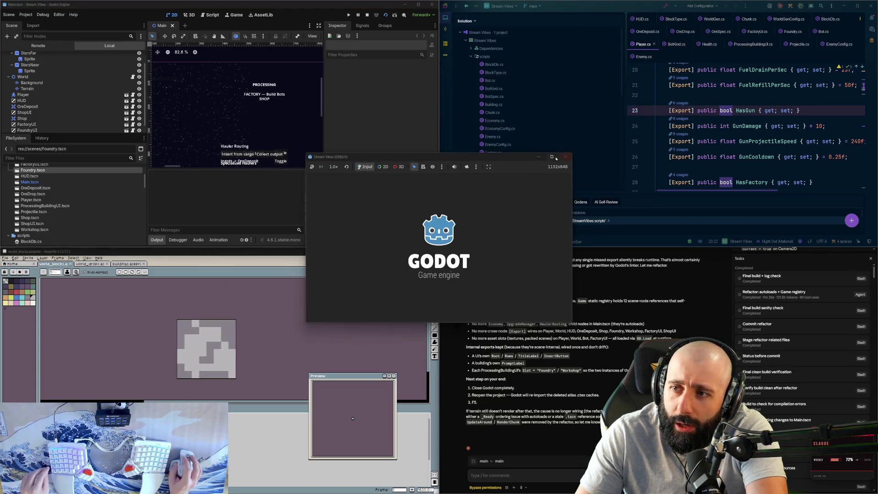
click(552, 157)
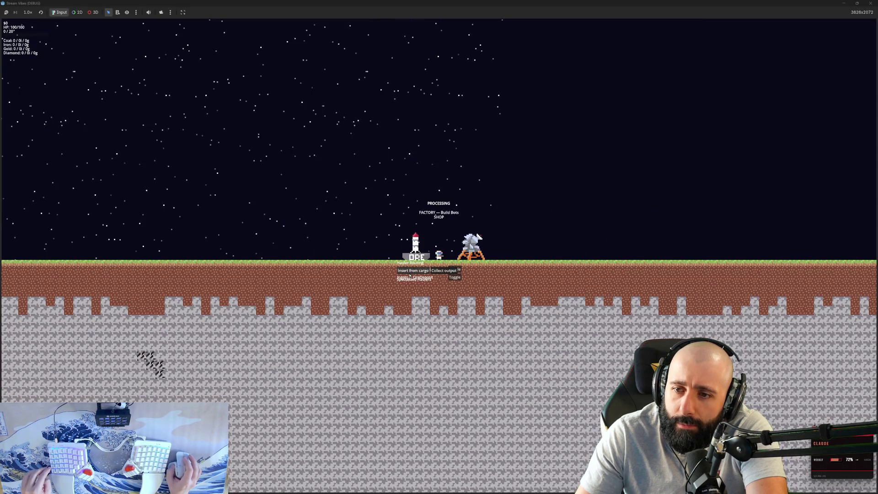
- Walk the player bot right and left along the surface, then restore the smaller game window
key(d)
key(a)
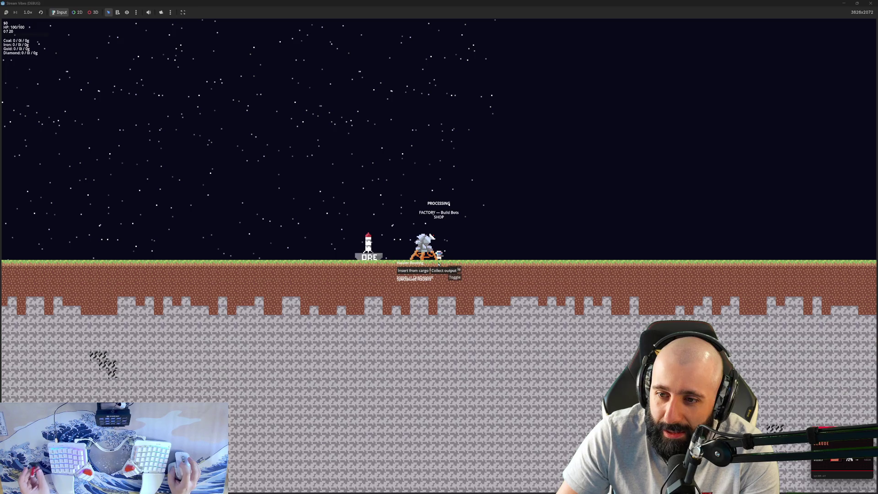
key(d)
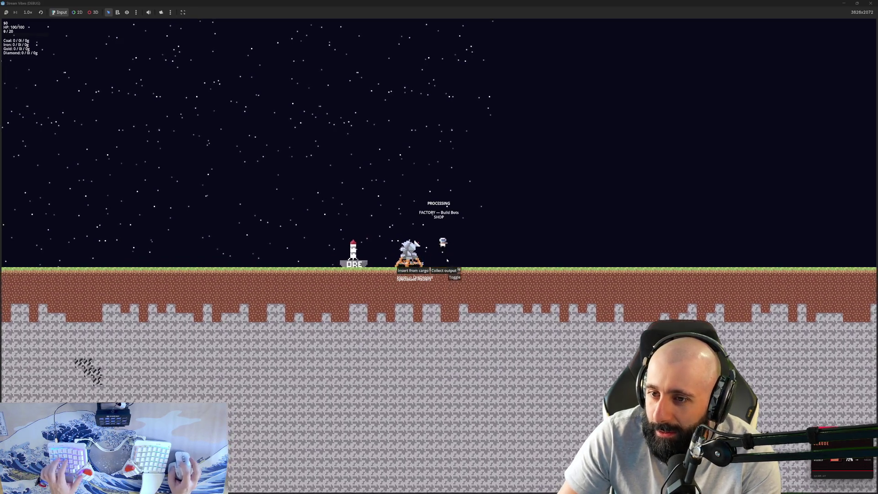
double_click(666, 8)
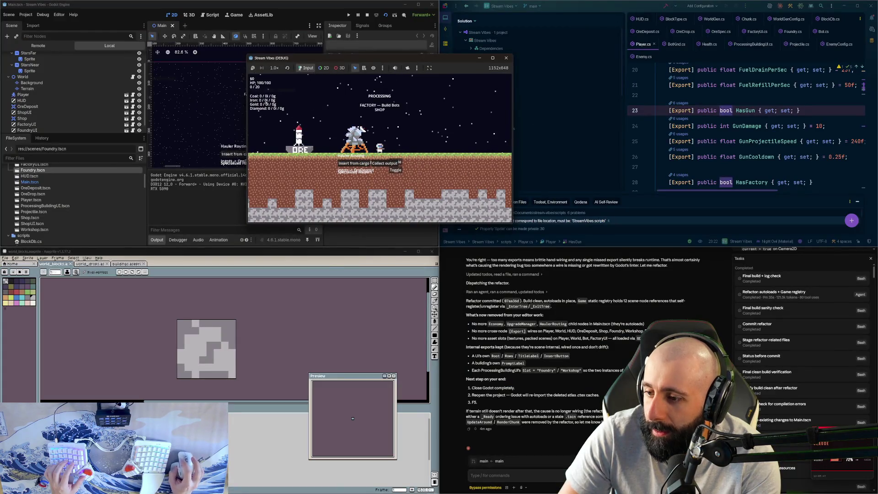
- Begin reporting that press-and-hold fails, testing a dig beside the player in the game
text(pre)
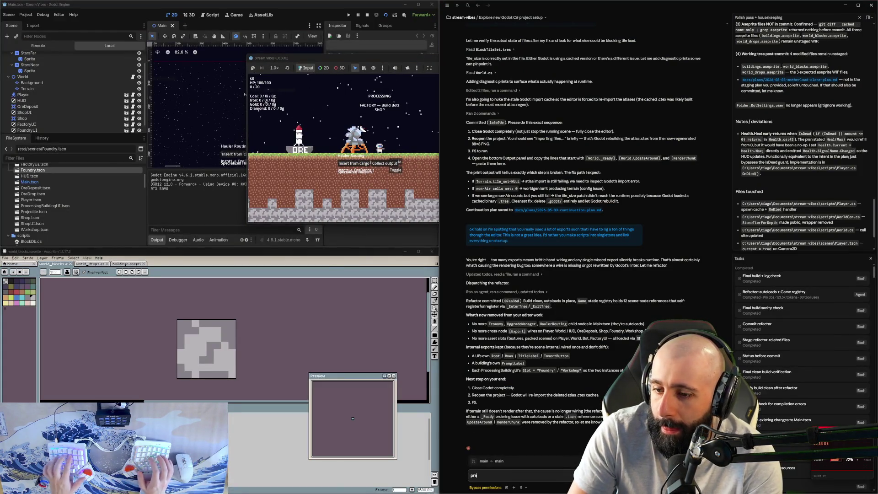
text(ssing and holding doe)
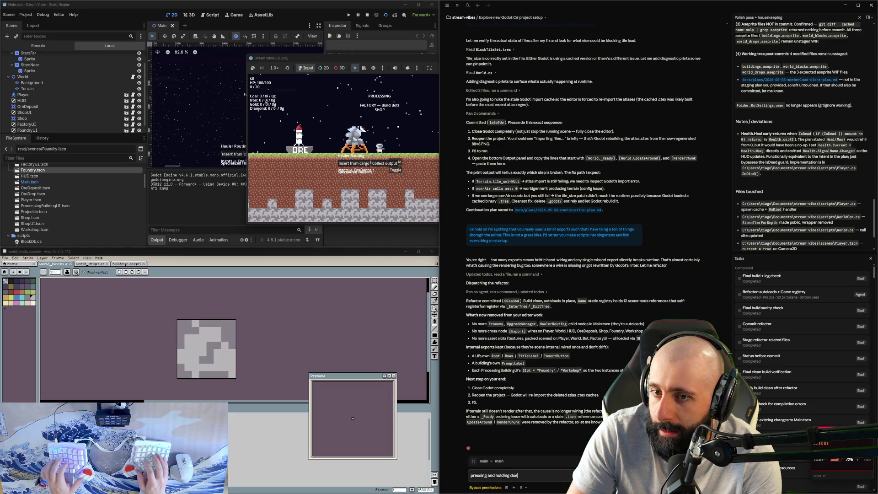
text(sn't seem to be working)
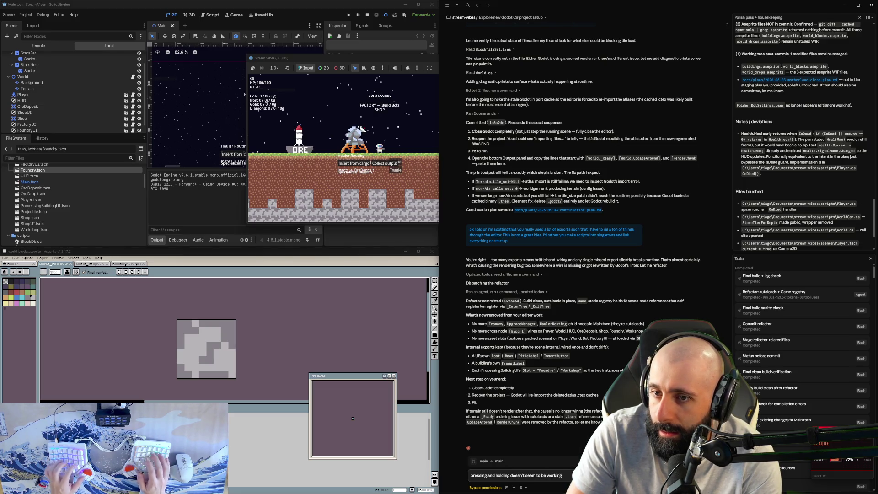
text(, also)
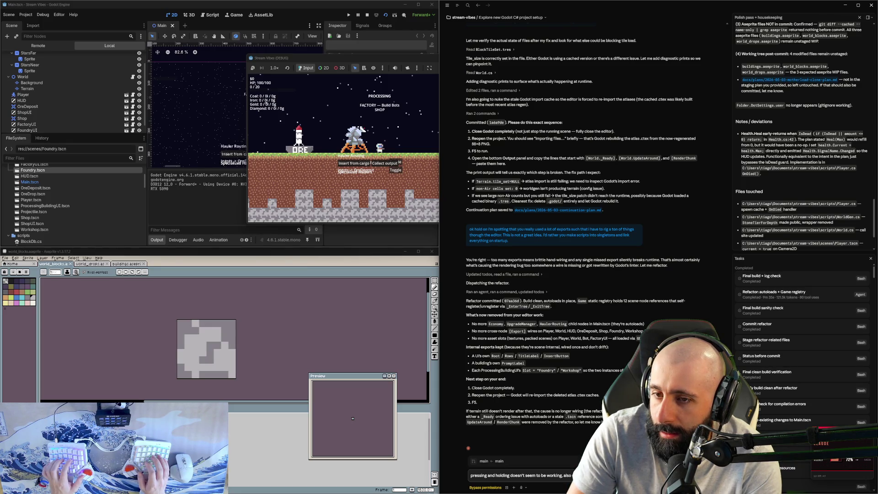
click(402, 144)
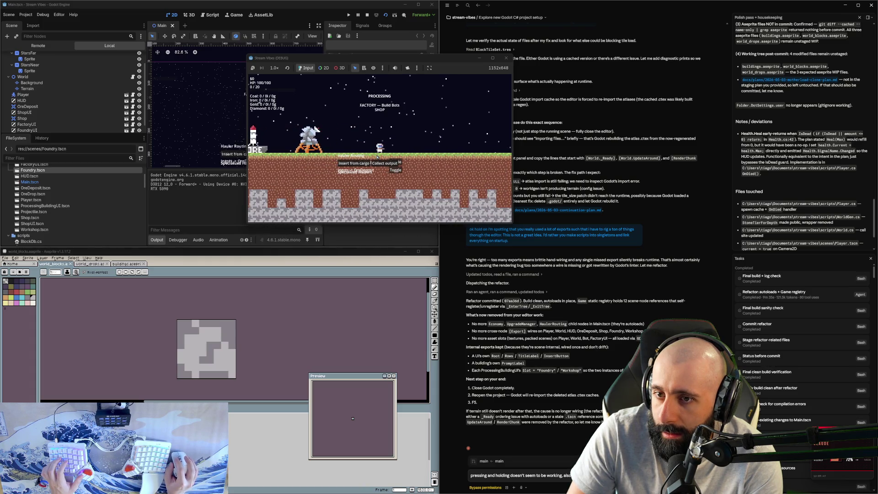
click(384, 155)
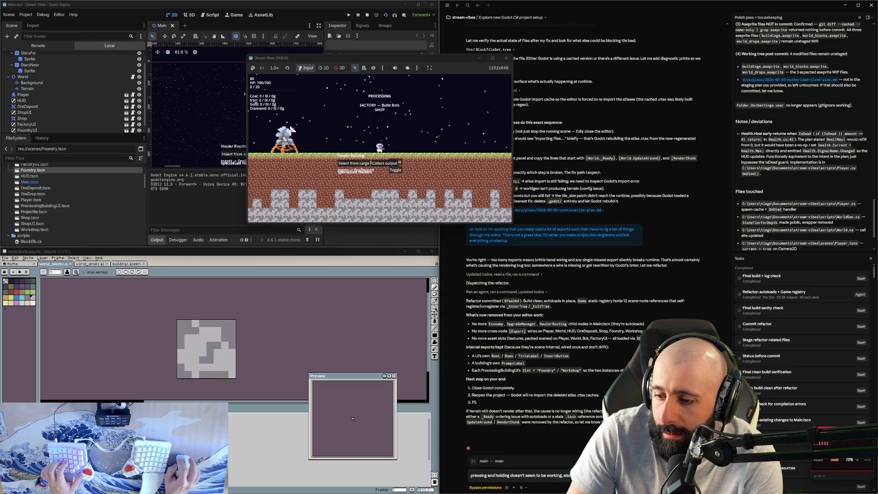
key(alt+Tab)
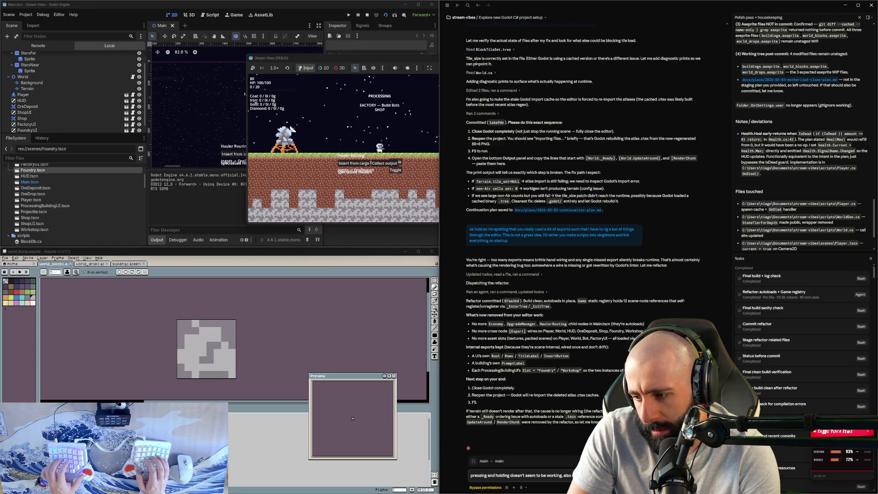
- Finish and send the request for a pulsing block highlight at 20% opacity, 60% when clicking
text(bou)
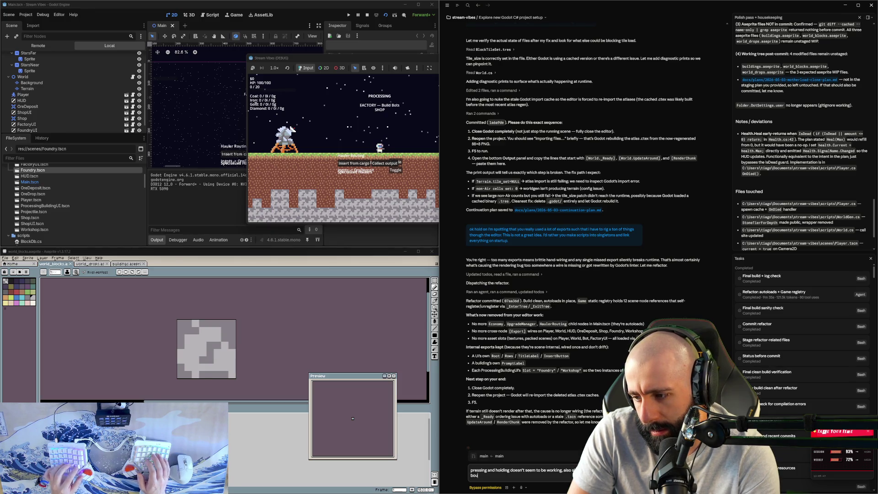
text(nde betwee)
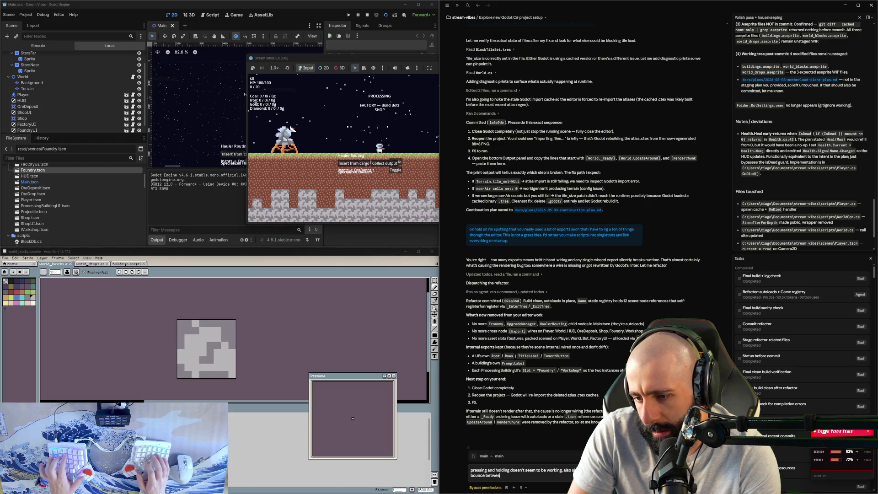
text(n beign trighter and darker until it brea)
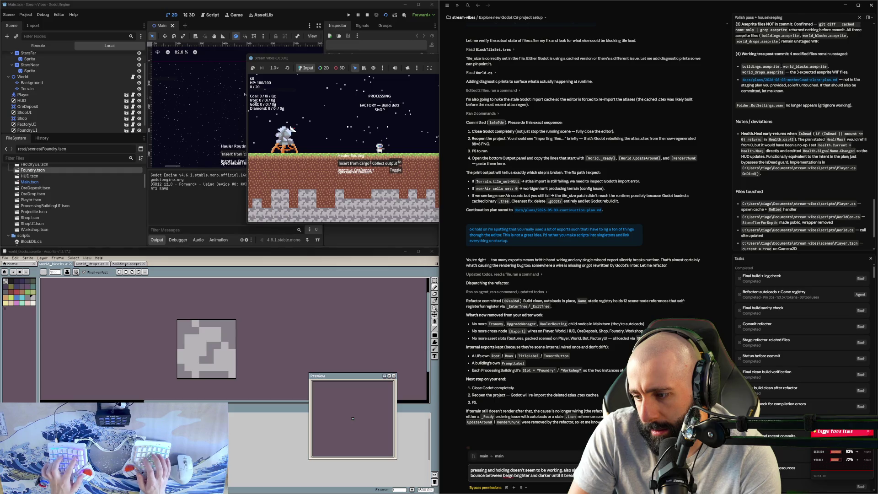
text(is a)
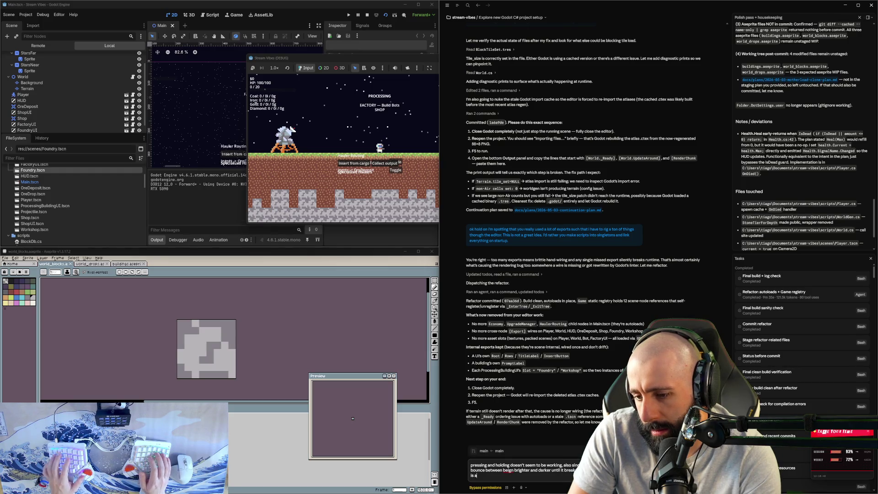
text(t 20% opacity)
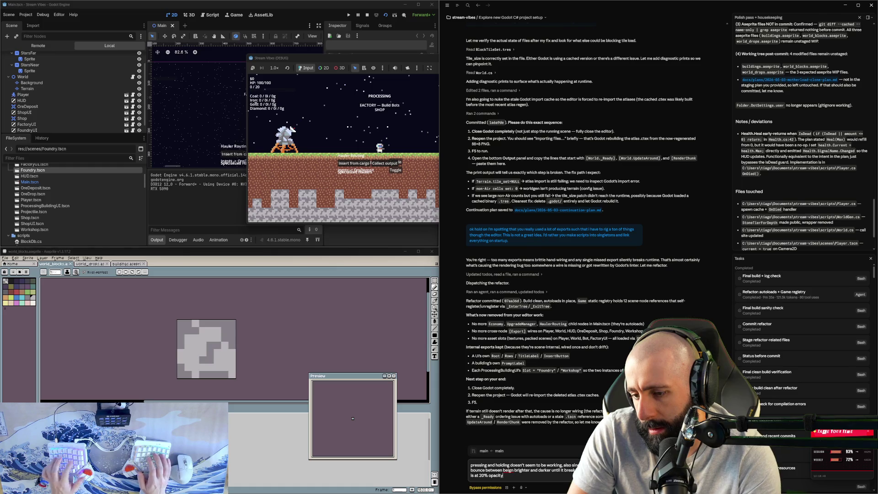
text( when)
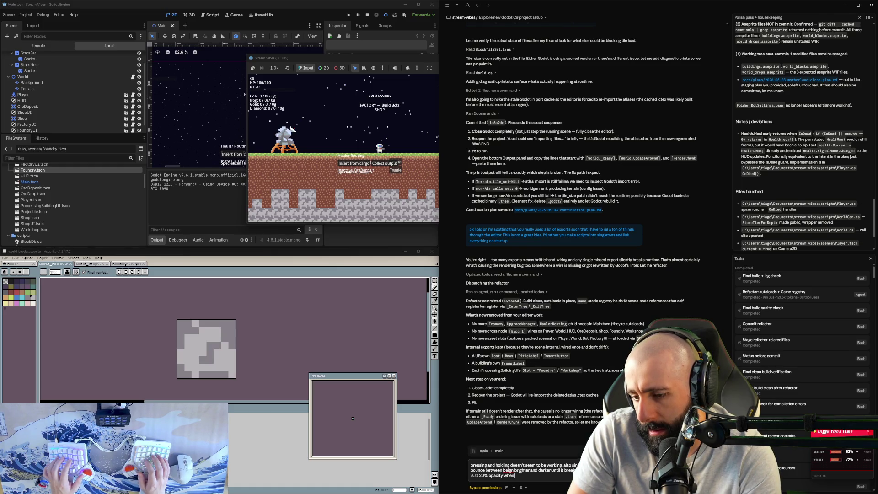
text( not pressing left click and swi)
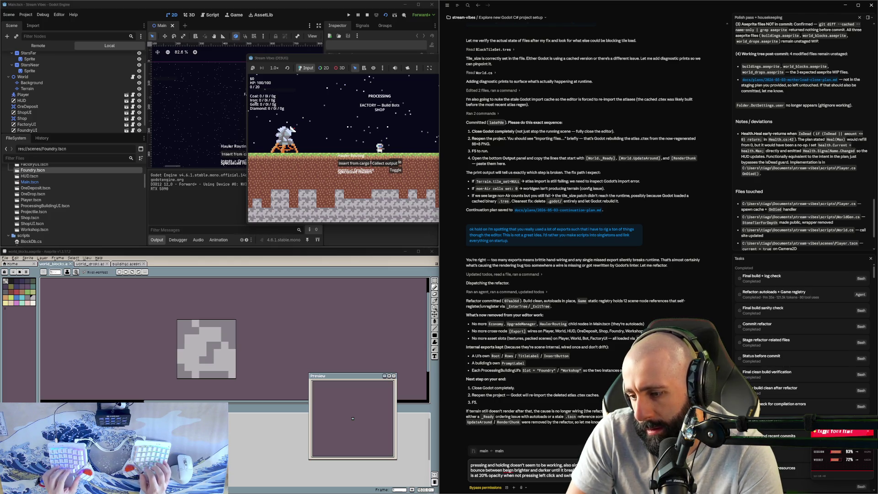
text(that )
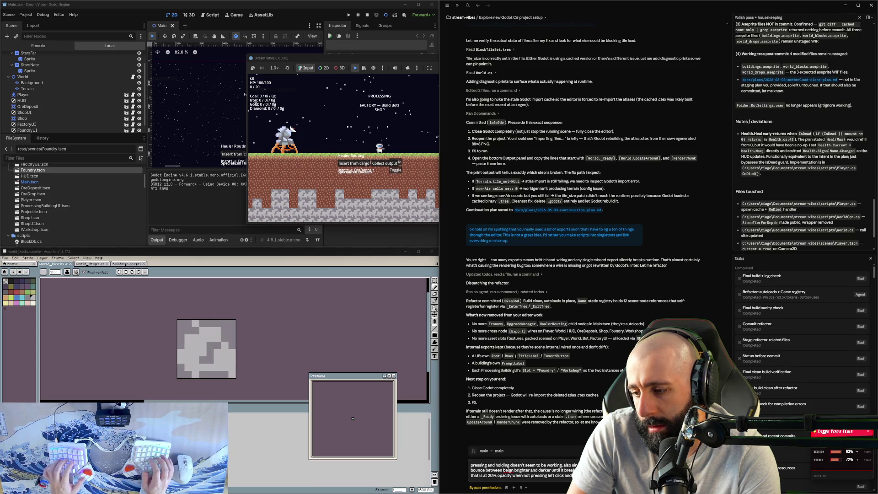
text(out aiming and rang)
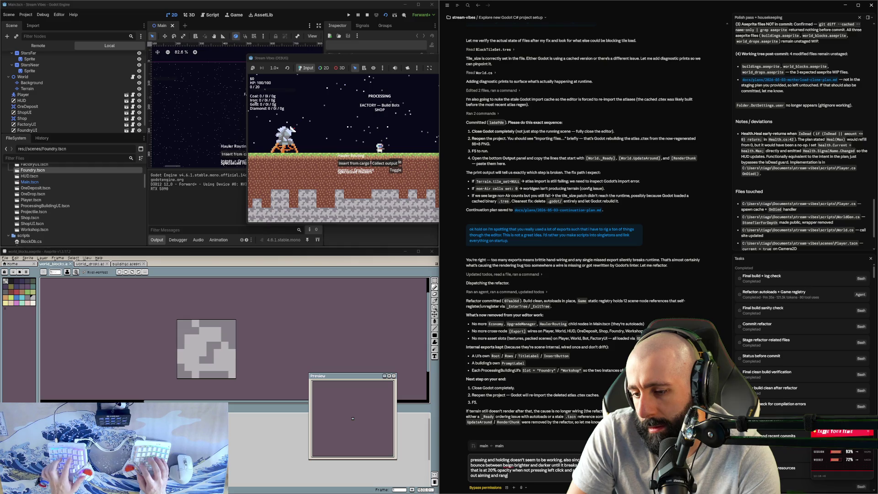
key(Return)
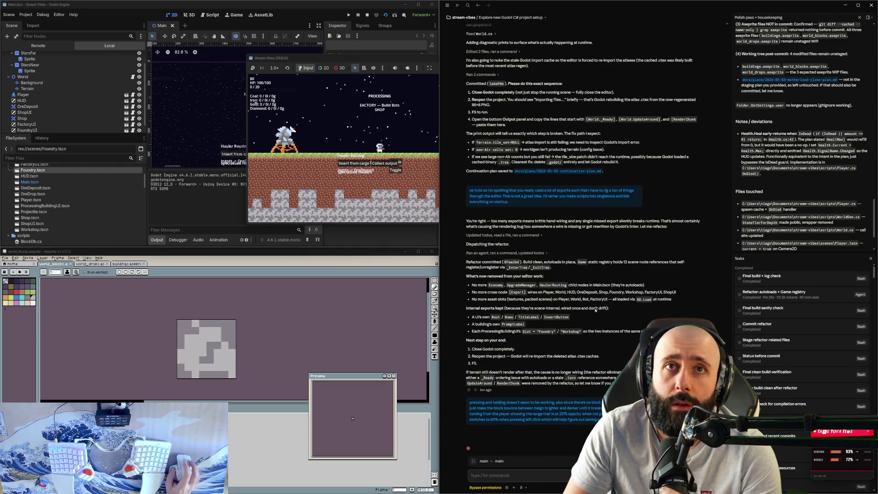
- Maximize the game, walk the player three steps left and two right, then restore the window
click(397, 59)
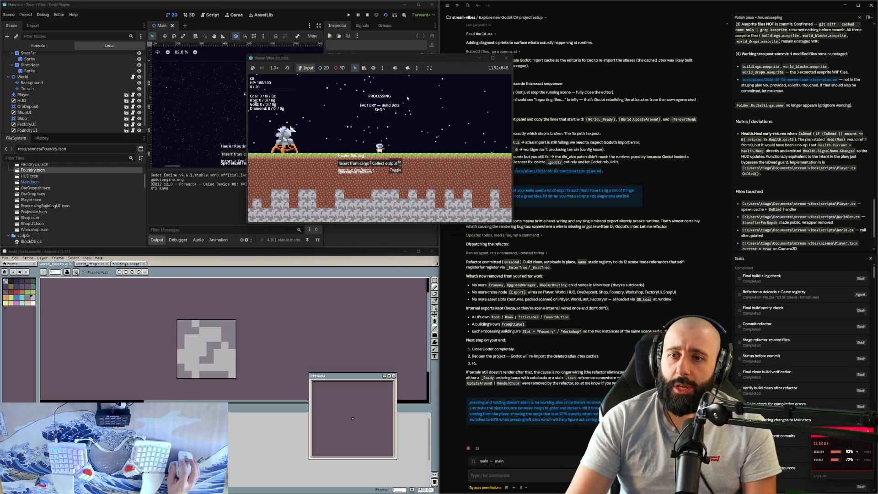
double_click(397, 59)
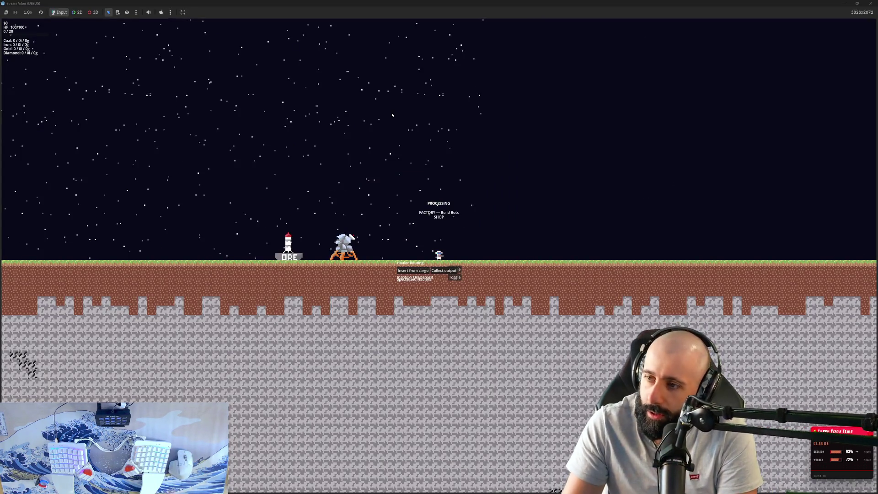
key(a)
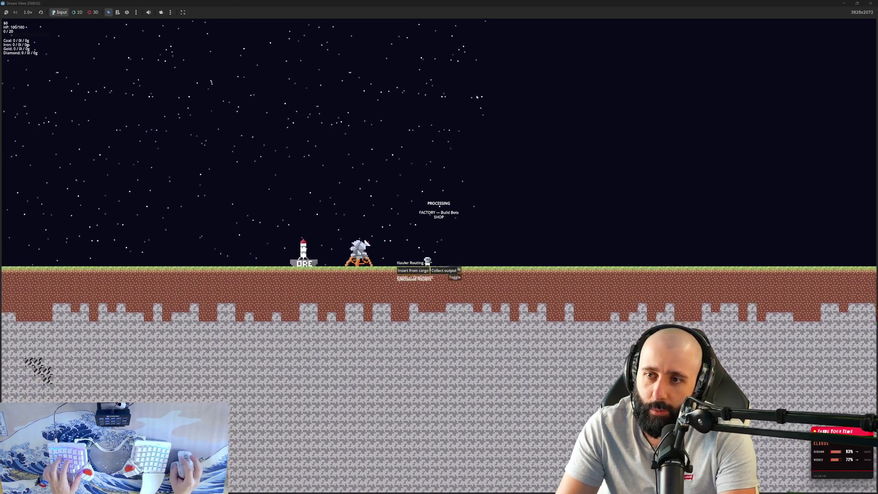
key(a)
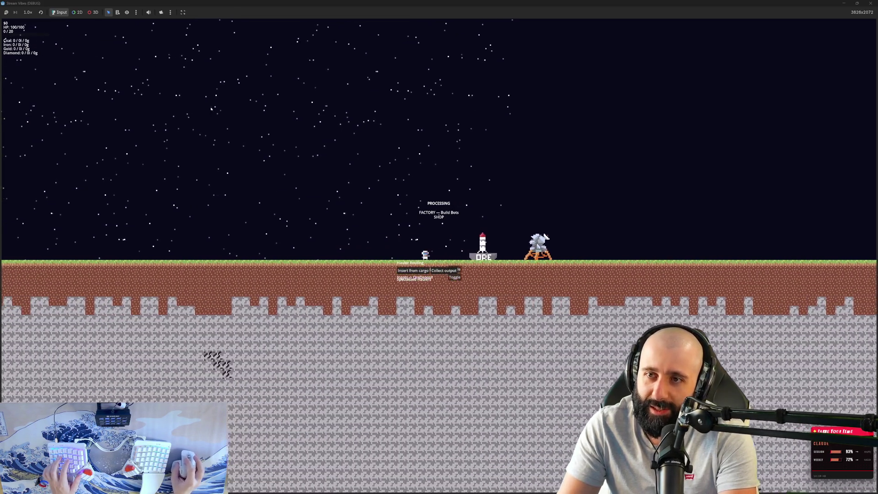
key(a)
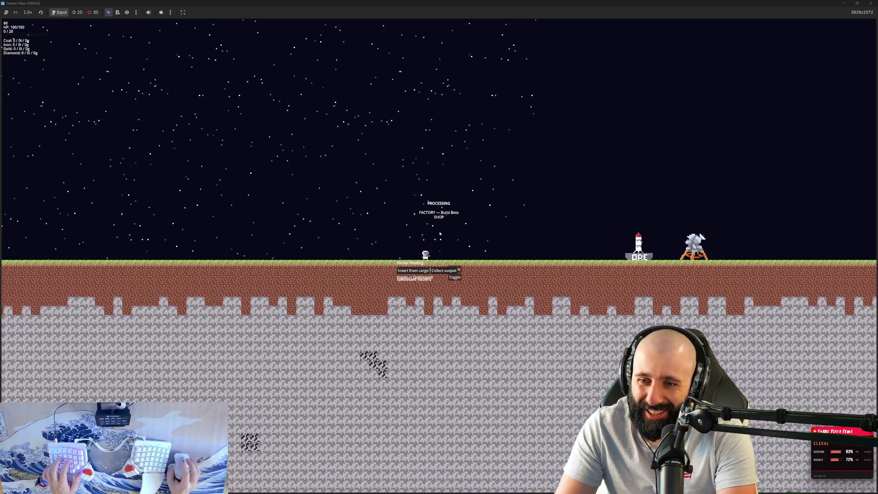
key(d)
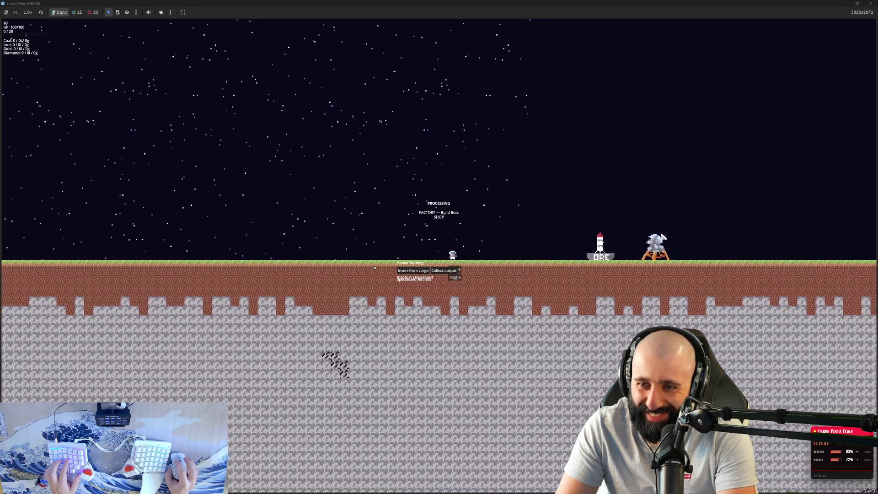
key(d)
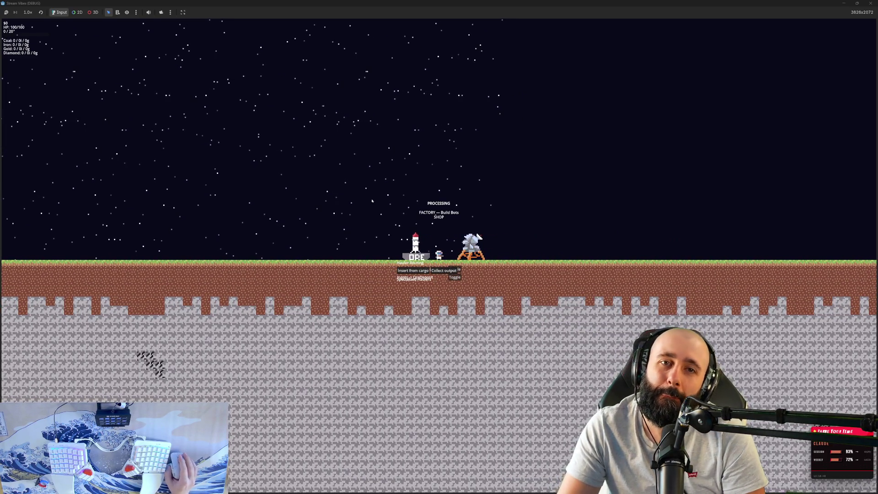
double_click(468, 6)
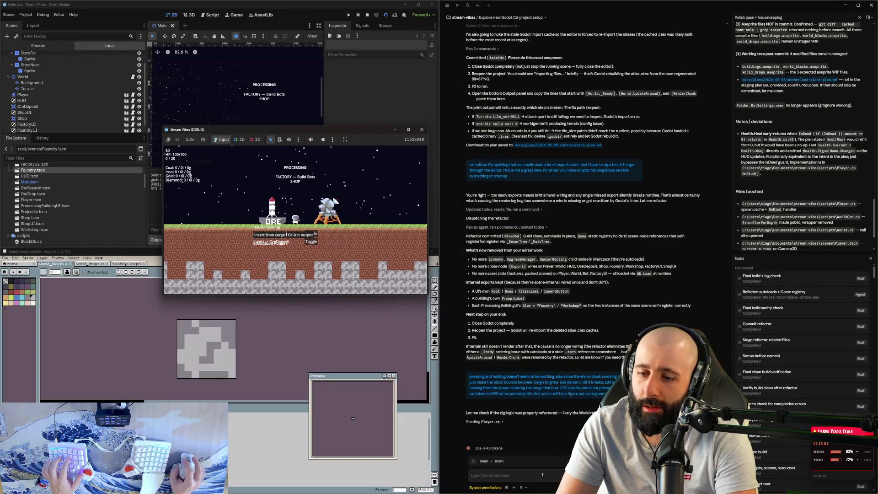
- Request scroll-to-zoom and, after the laser, tile pulse and zoom changes commit, stop the game
text(oh and a)
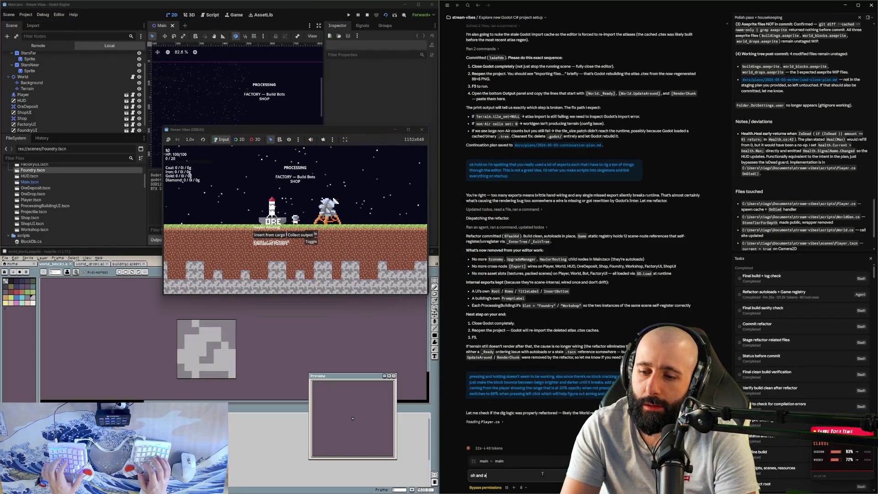
text(dd the aboilit)
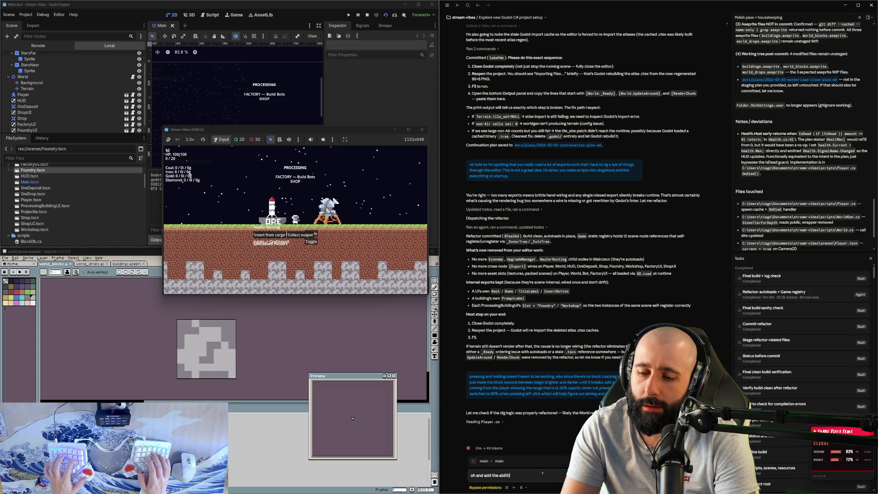
text(y to scroll to zoom)
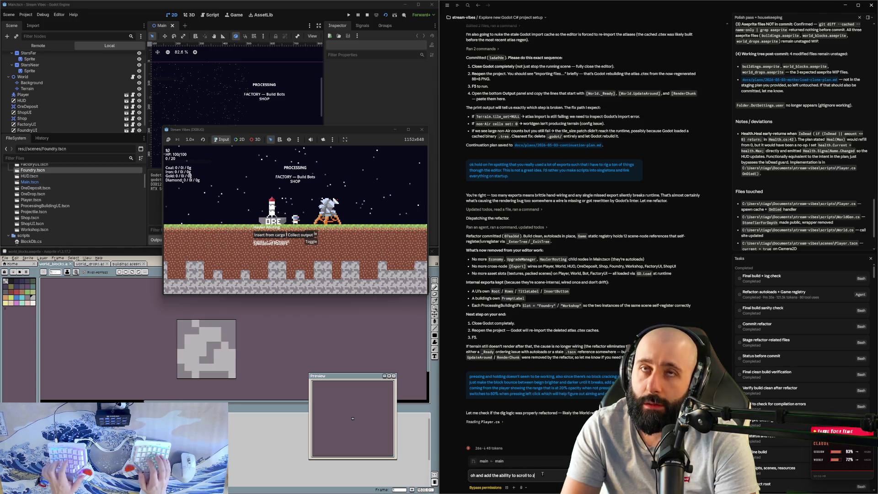
key(Return)
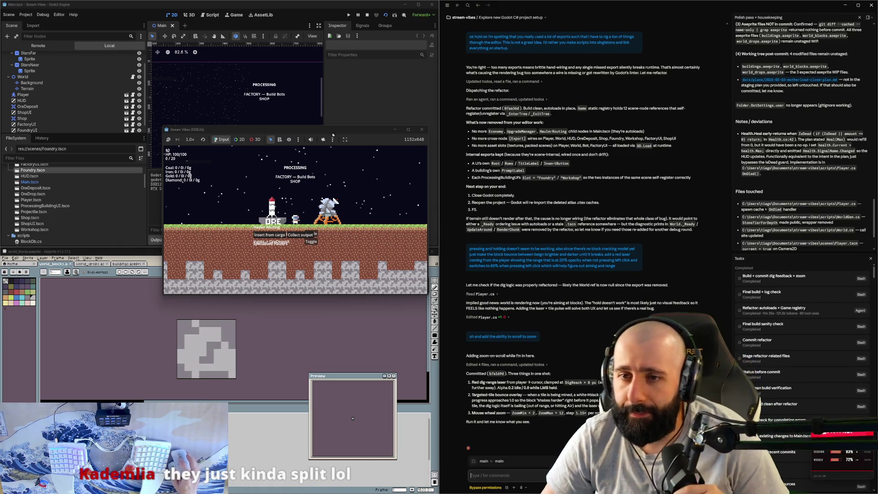
click(385, 15)
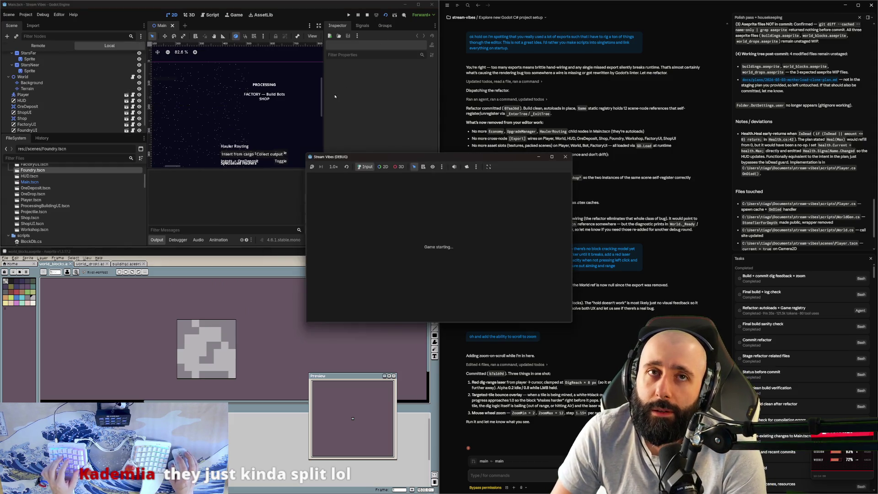
- In the maximized game, zoom in, mine a hole beneath the player while jumping, then restore the window
double_click(430, 156)
key(d)
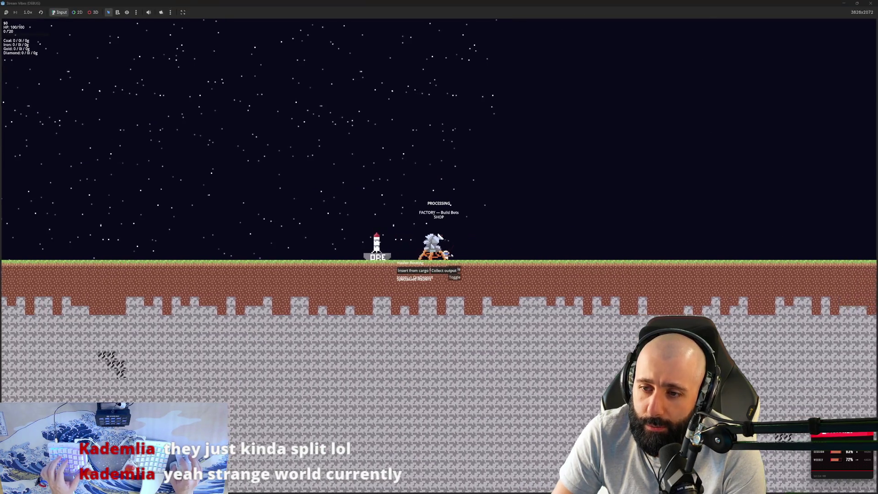
scroll(451, 255, up, 3)
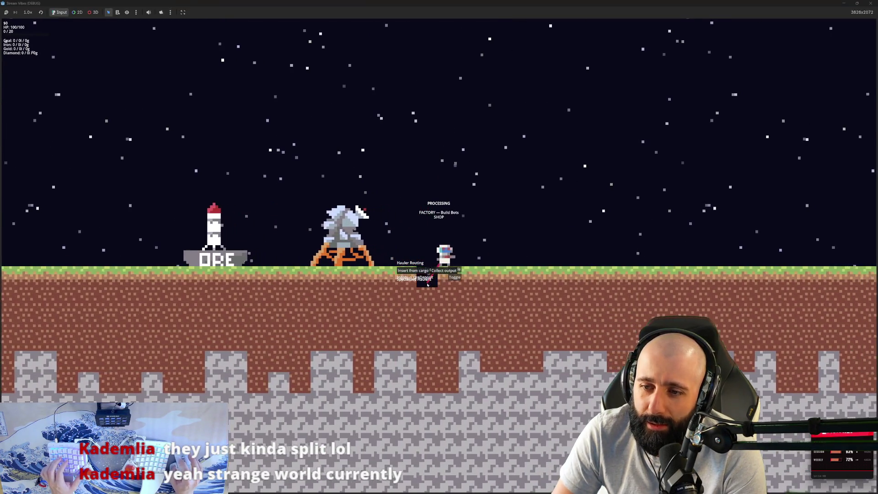
drag(428, 284, 439, 317)
key(space)
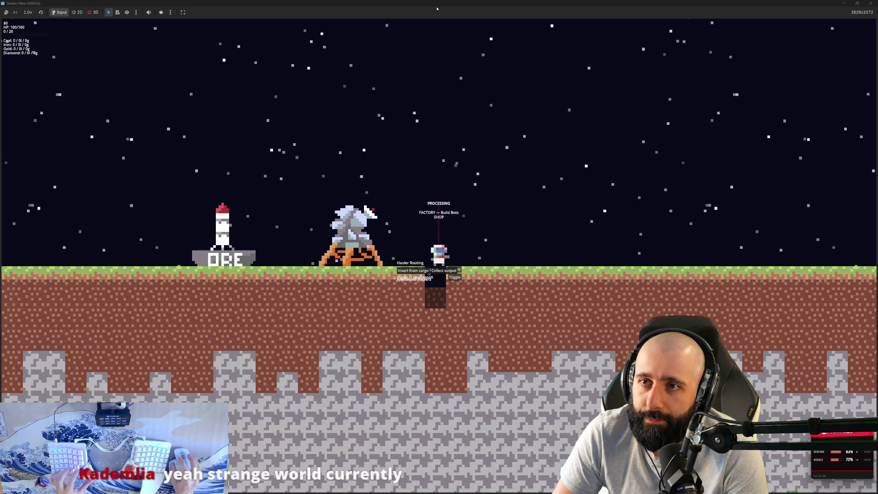
double_click(437, 8)
- Send two reports: broken terrain is still impassable, and grass should leave a dirt background
click(544, 477)
text(br)
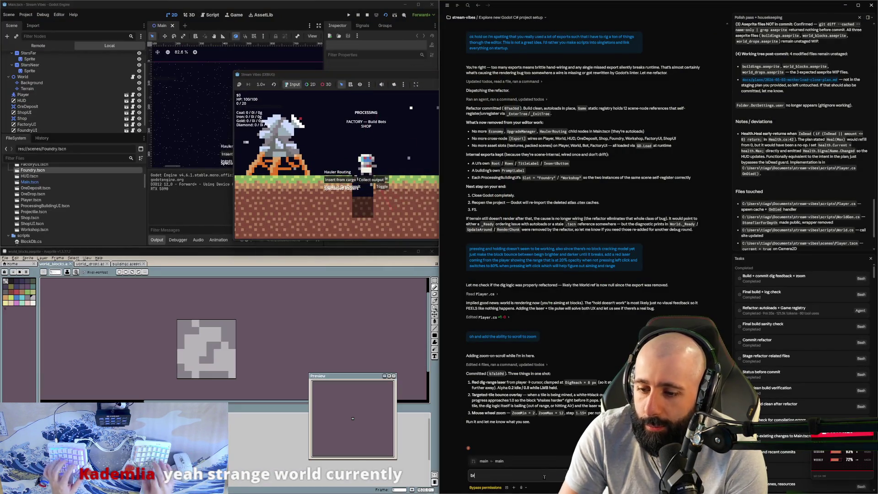
text(oken terrain s)
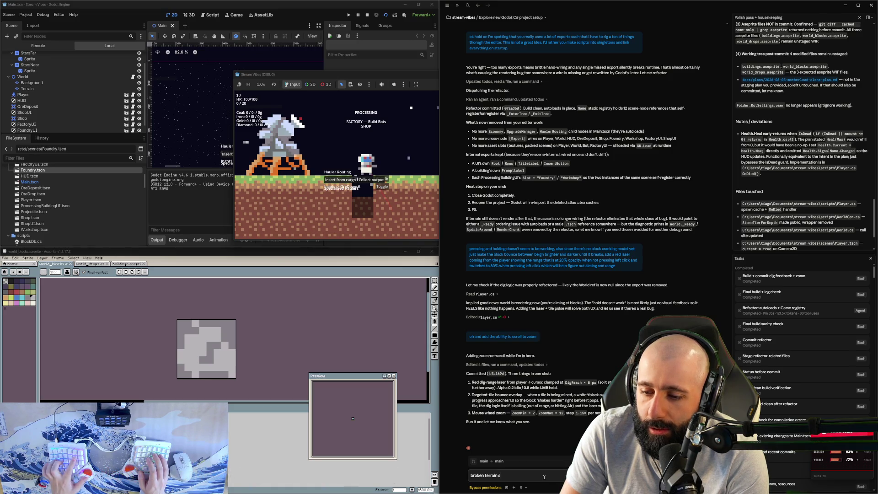
text(till is impassibl)
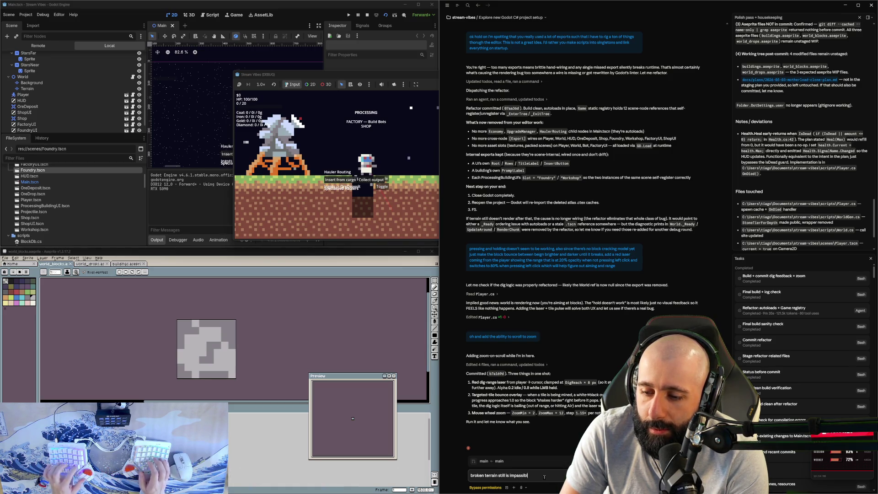
text(e to me)
key(Return)
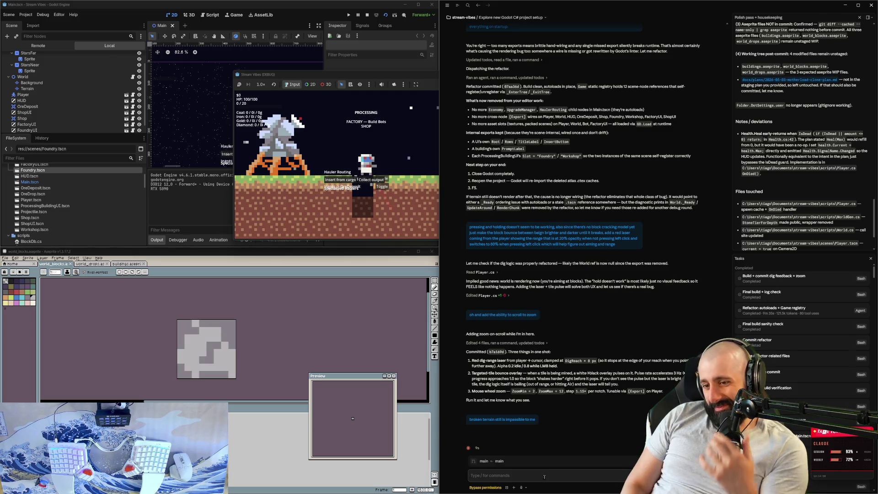
text(gras)
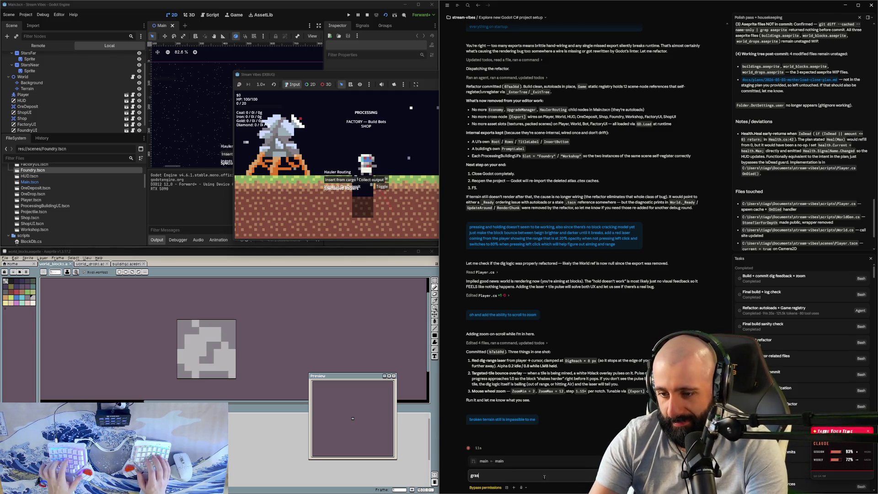
text(s should also)
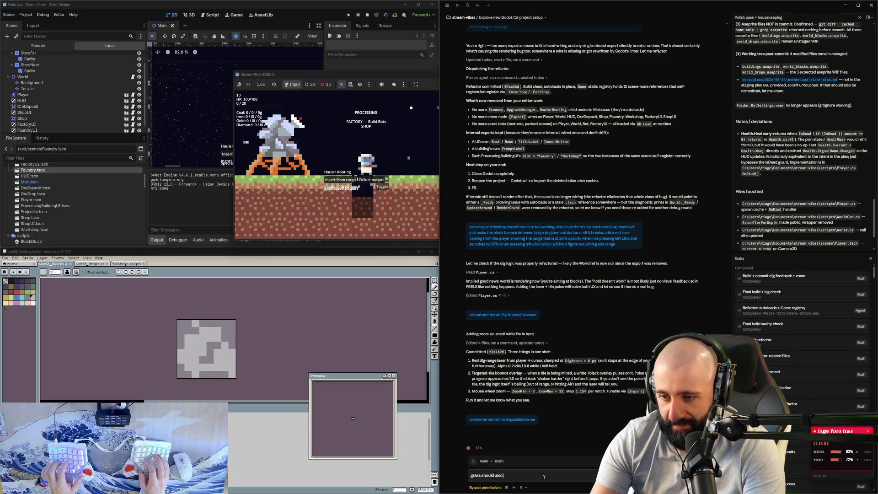
text( do the dirt ba)
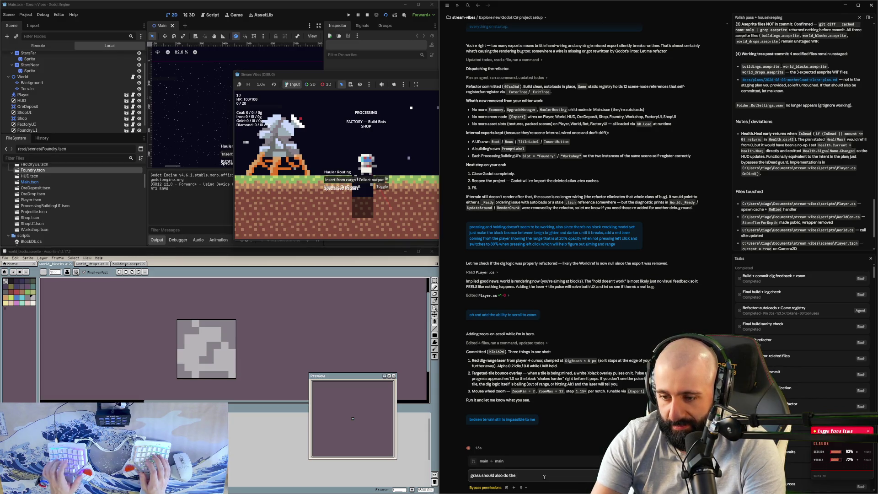
text(ckgrou)
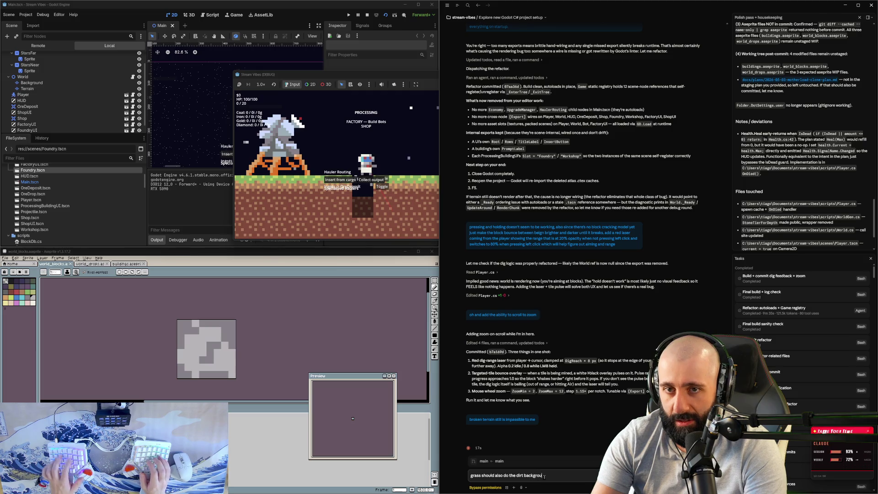
text(nd for hte back)
key(Return)
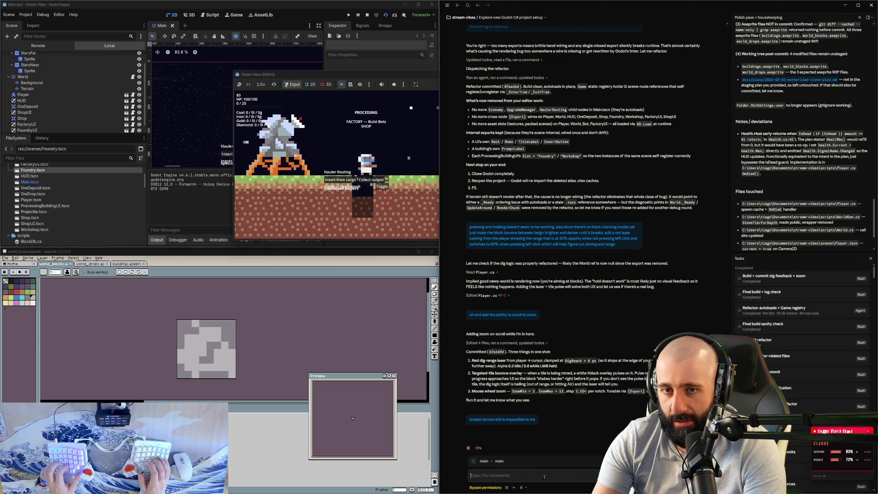
- Tell the agent the UI is a huge mess and to redesign it using front-end design and the Godot API
text(th)
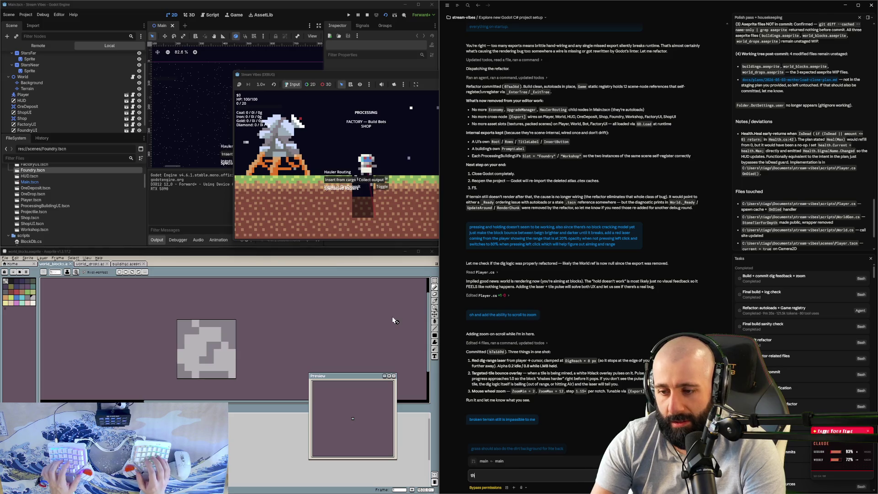
text(e ui is a huge mess use)
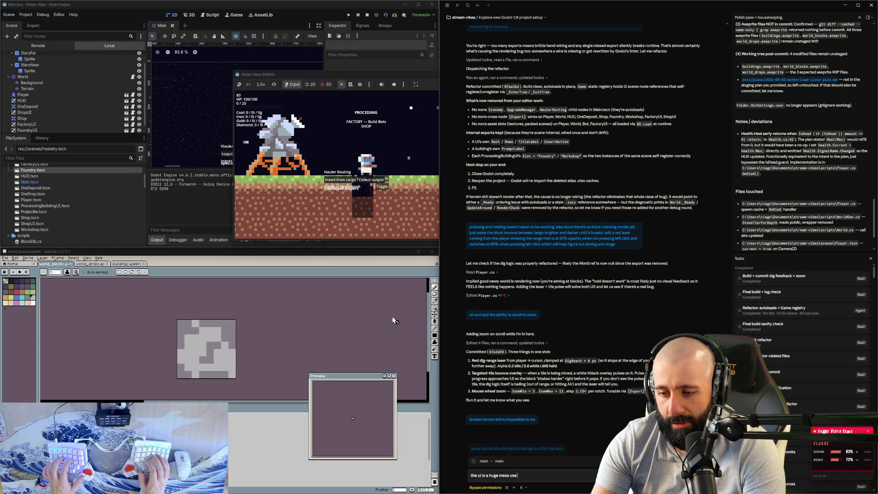
text( front end des)
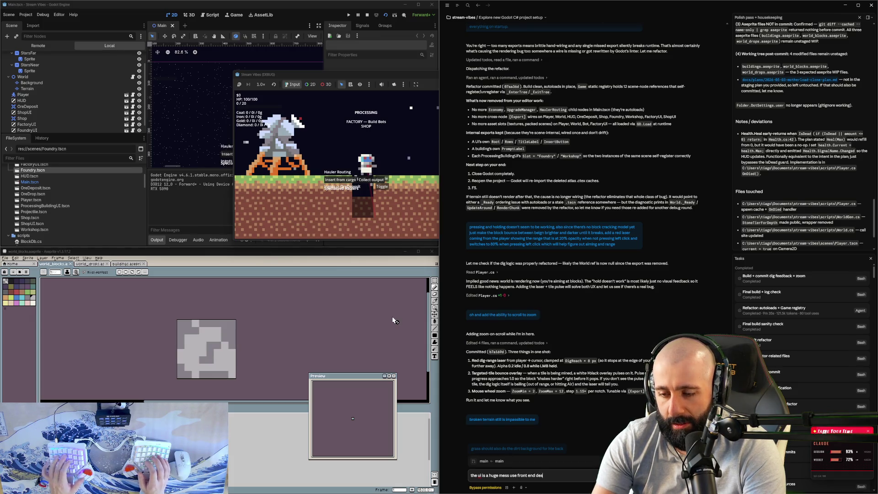
text(ign to fig)
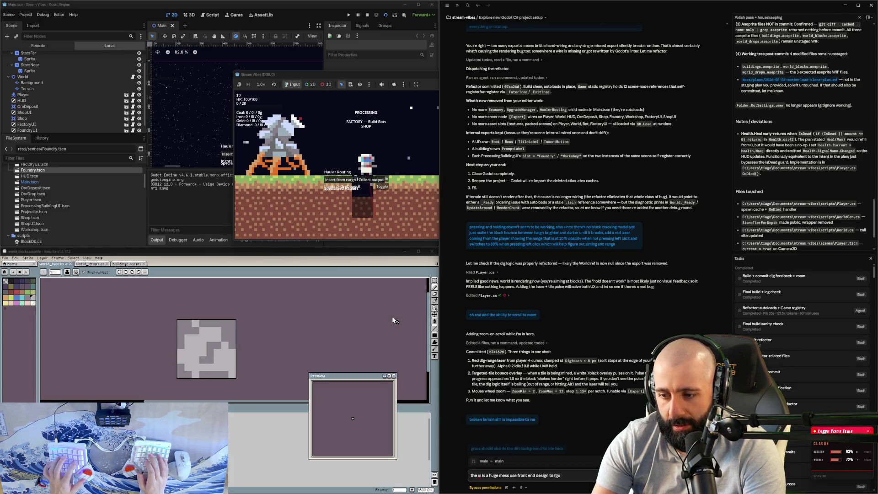
text(ureo)
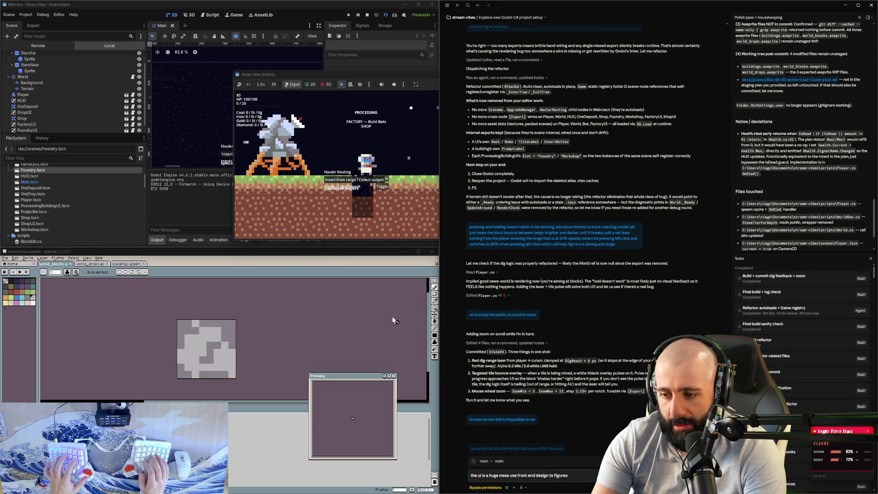
text( uiut a better desi)
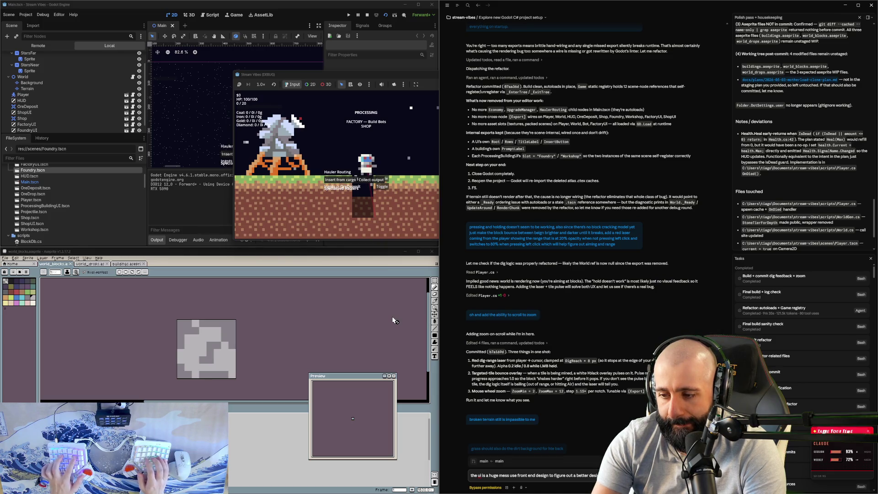
text(gn api and)
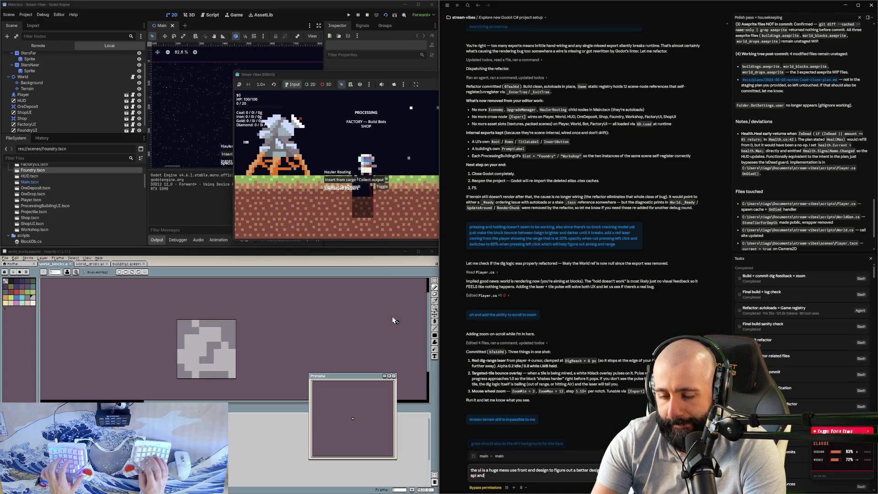
text( fix this mess)
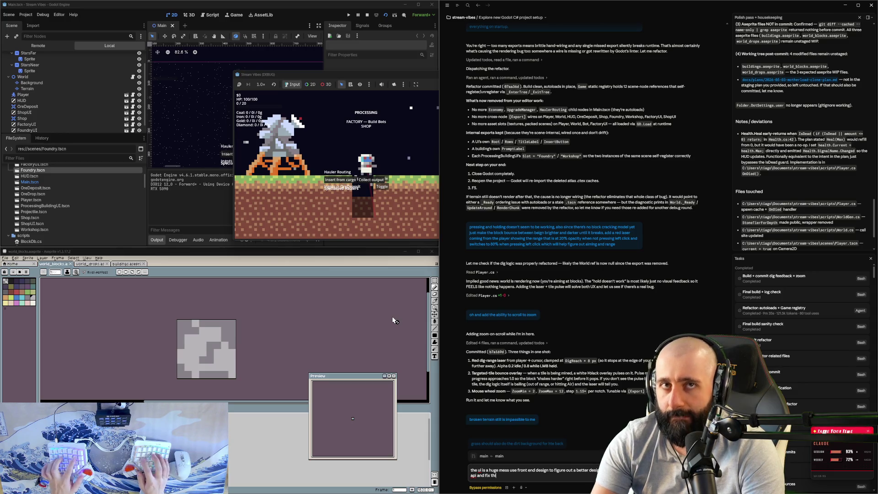
key(Return)
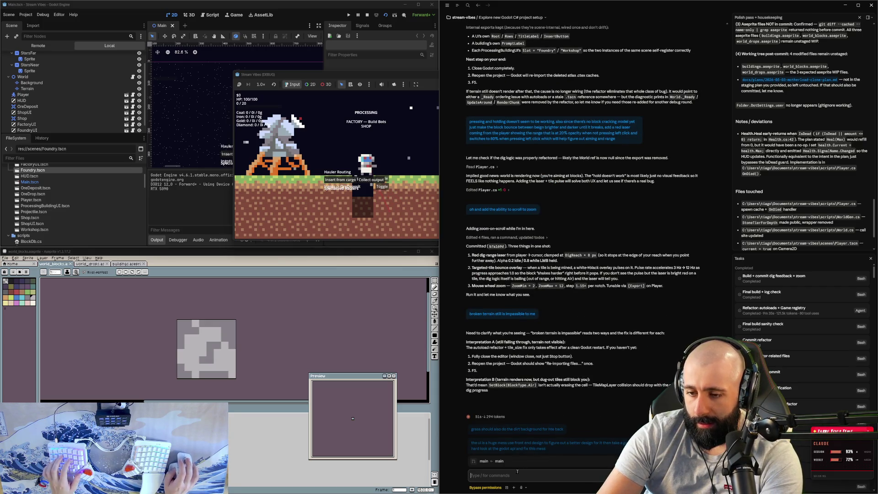
- Clarify that after breaking a block like dirt, the player still can't pass through it
text(by)
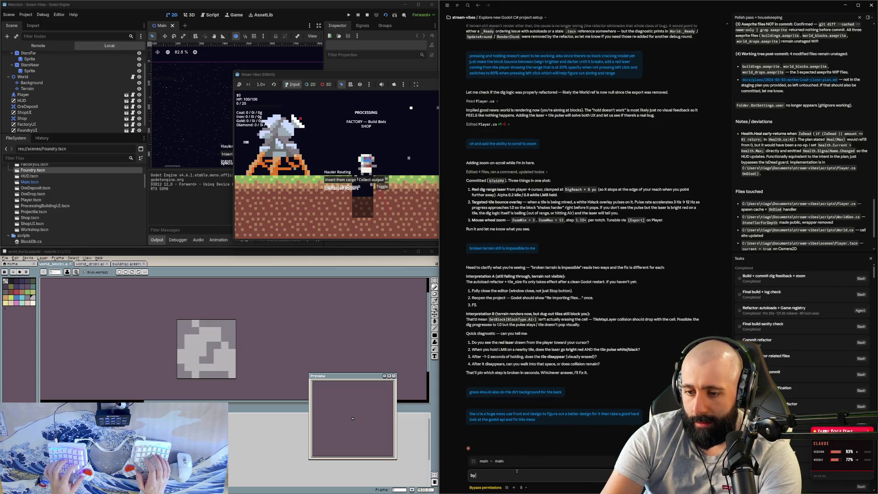
text( broek)
key(ctrl+BackSpace)
key(ctrl+BackSpace)
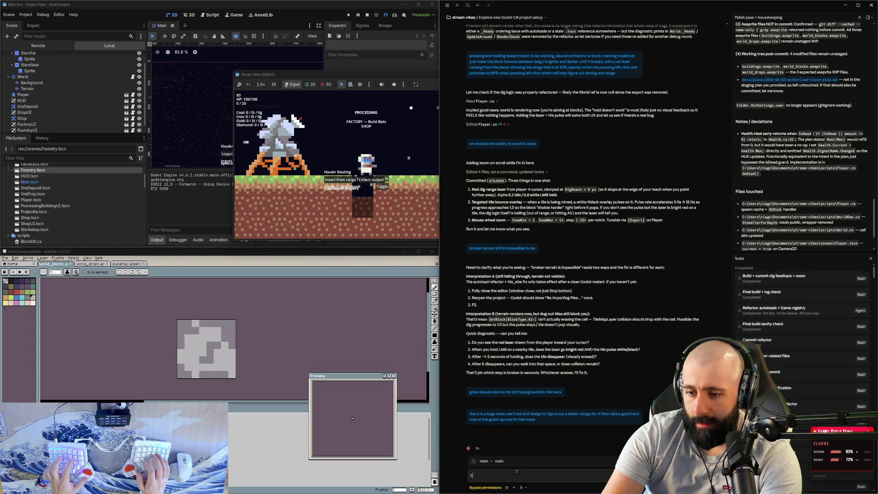
text(I mean if i break a bloc)
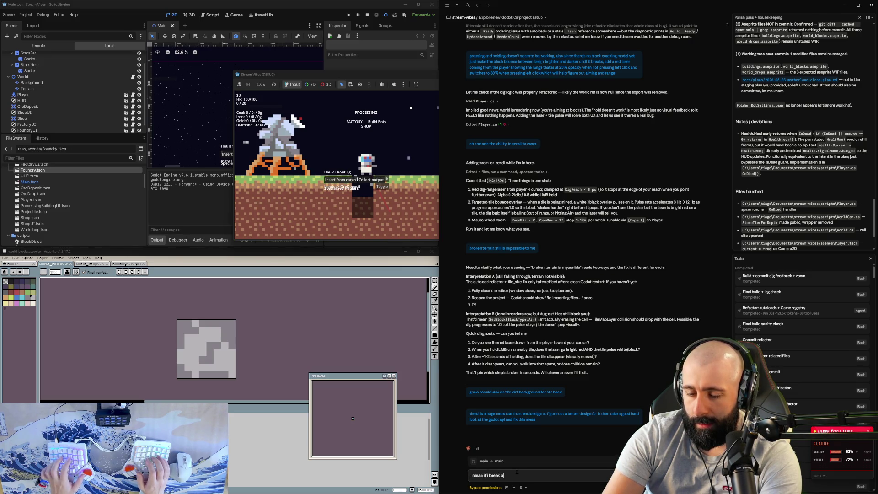
text(k like dir)
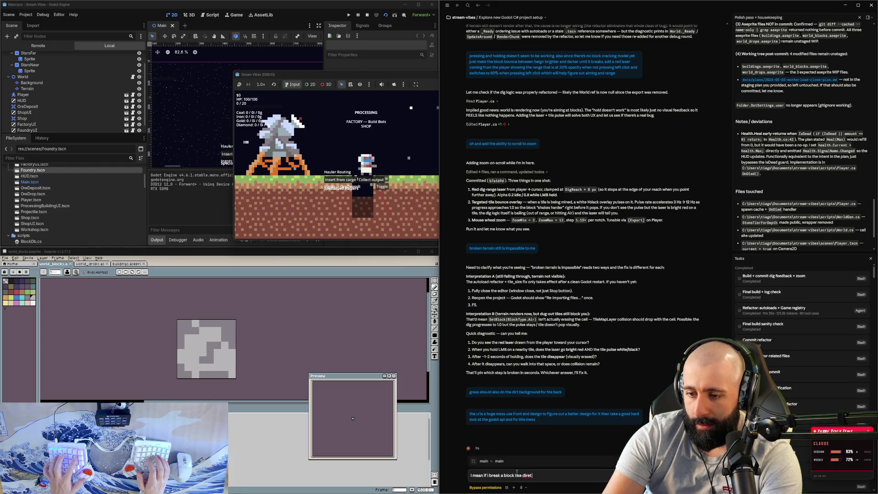
text(t I can't pass t)
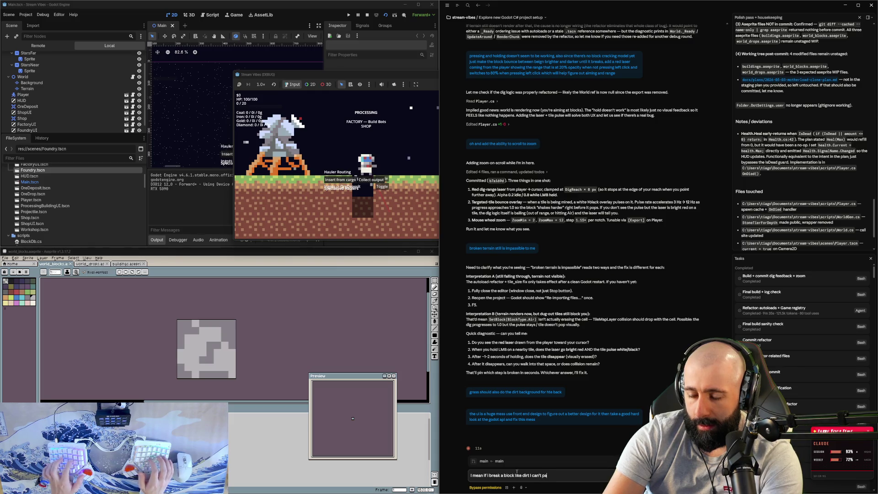
text(hrough it)
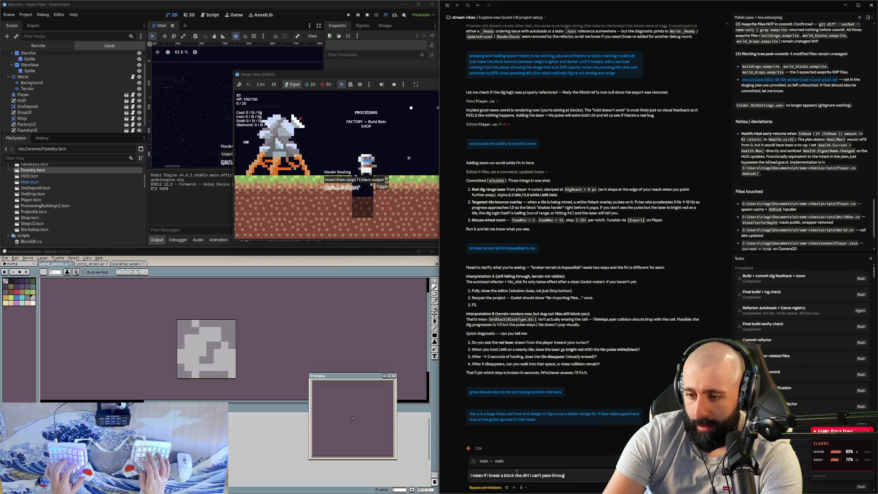
key(Return)
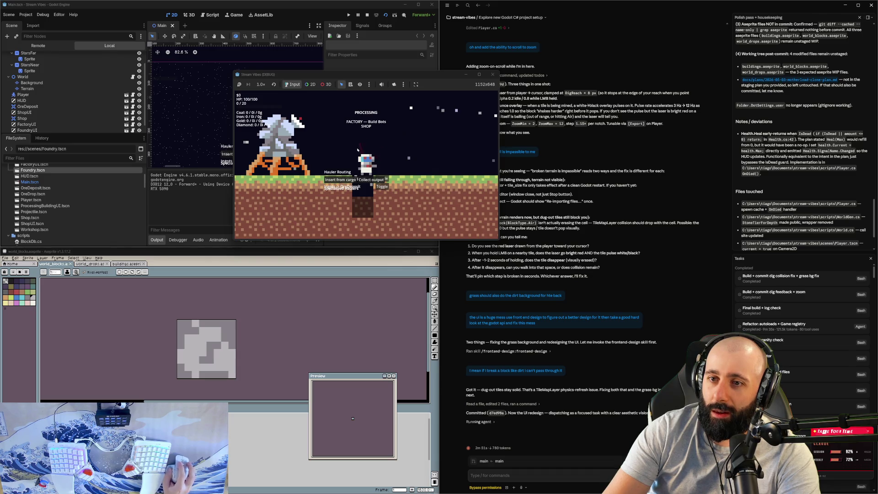
- Mine the tiles beside and below the player so it drops into the dug-out shaft
click(387, 187)
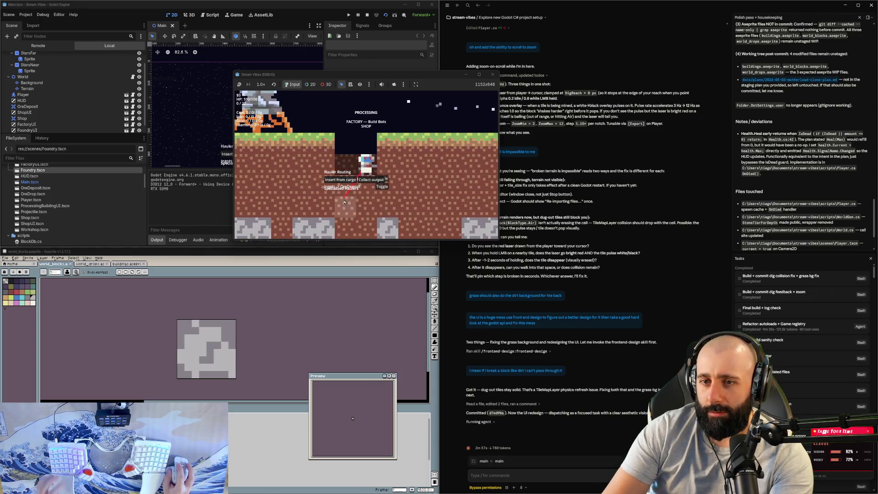
drag(347, 196, 371, 197)
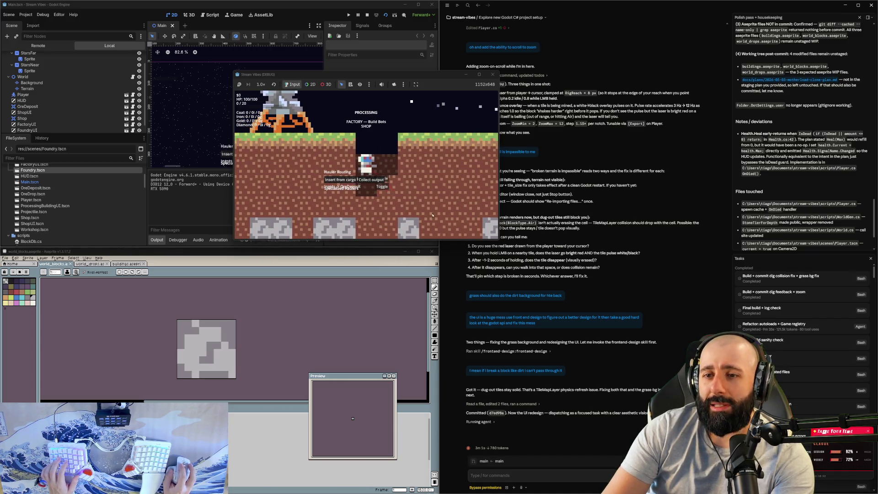
click(539, 480)
- Draft a note that the player can't fit through a single terrain block and needs a 20% smaller hitbox
text(I'm)
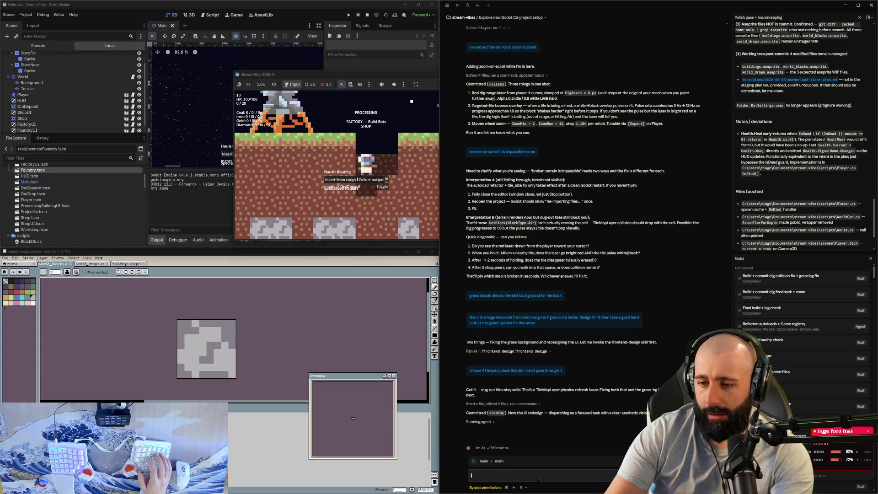
key(BackSpace)
key(BackSpace)
key(BackSpace)
text(oh i'm just to)
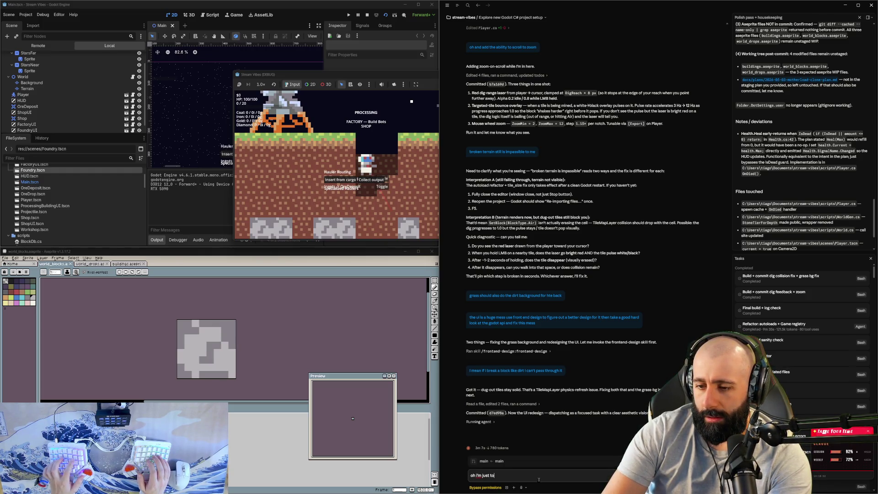
text(o large to fall th)
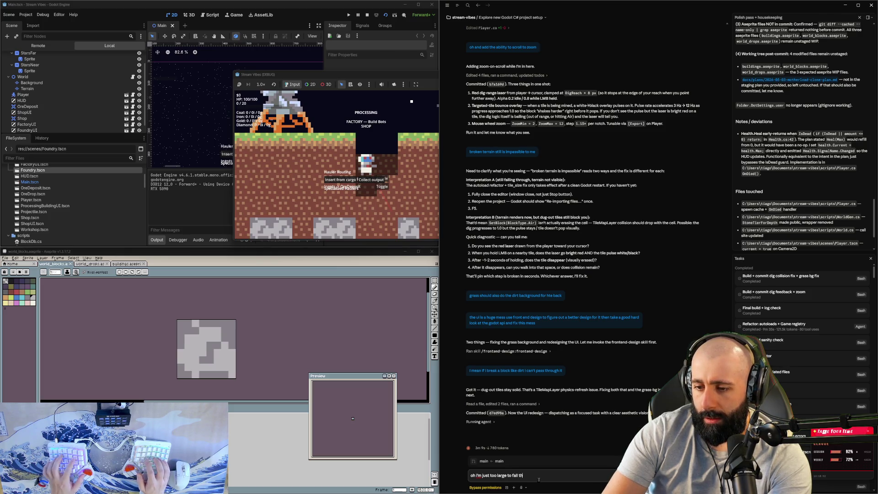
text(rough a single)
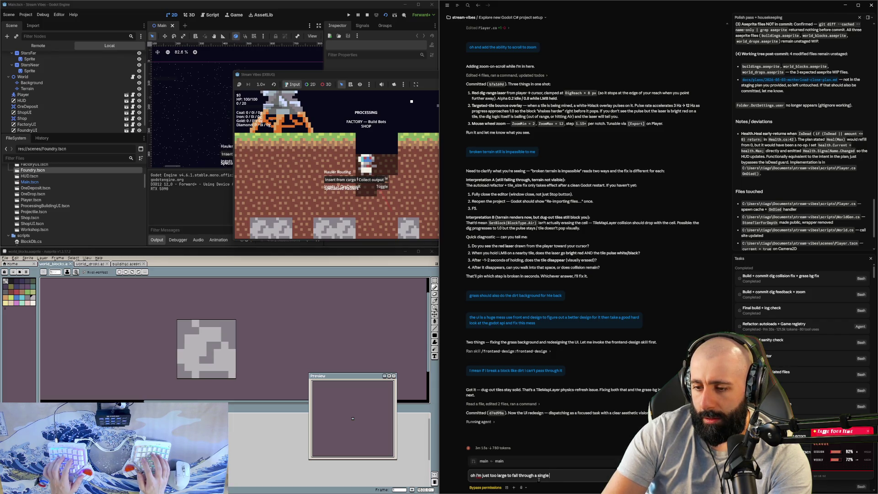
text( ho)
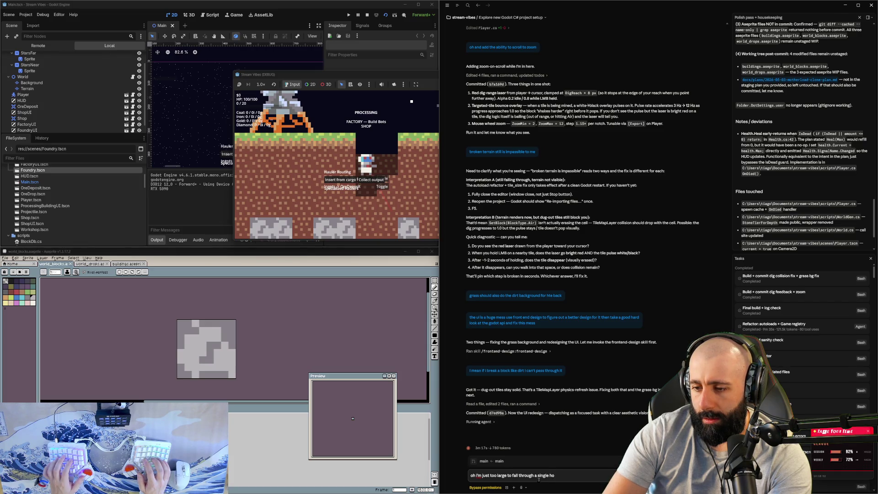
key(BackSpace)
key(BackSpace)
text(terrain blcok)
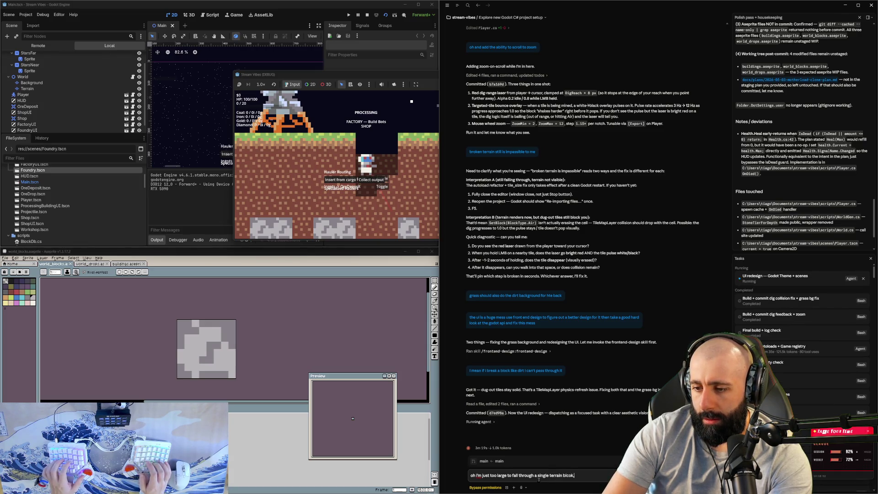
text(, make th)
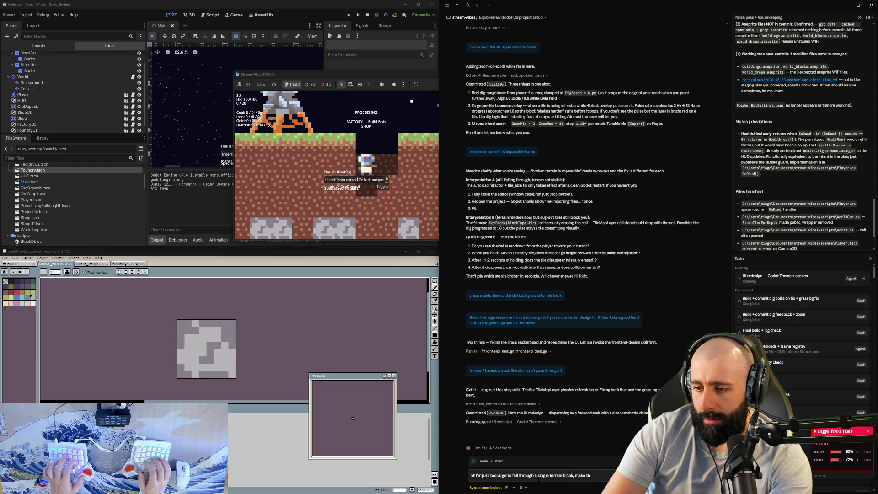
text(e player)
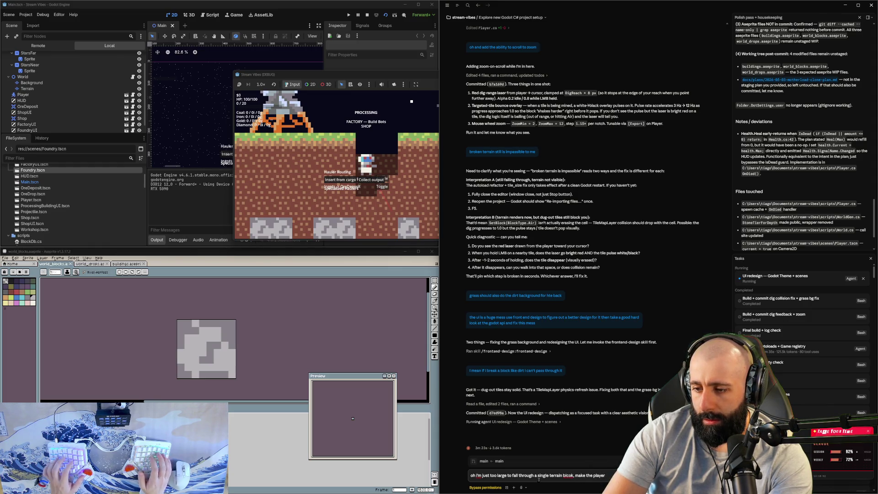
text( hitb)
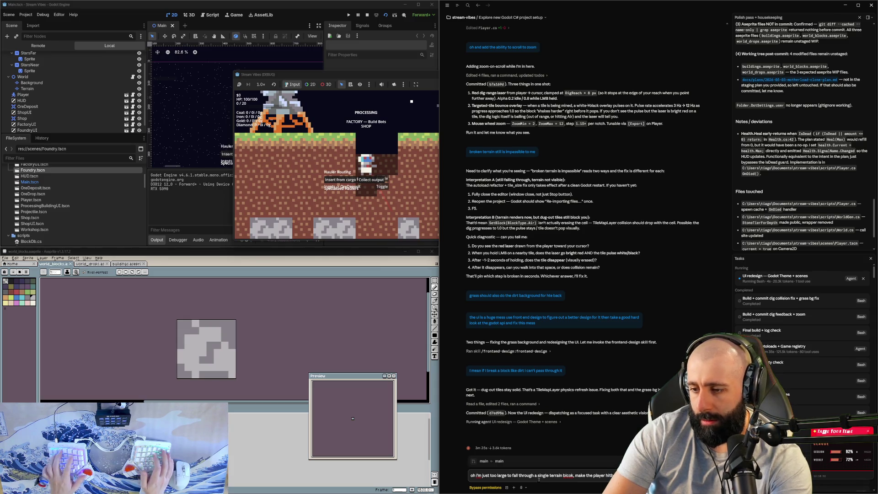
text(ox 20% smaller)
- Send the hitbox request, then mine tiles beneath the player to deepen the shaft and maximize the game
key(Return)
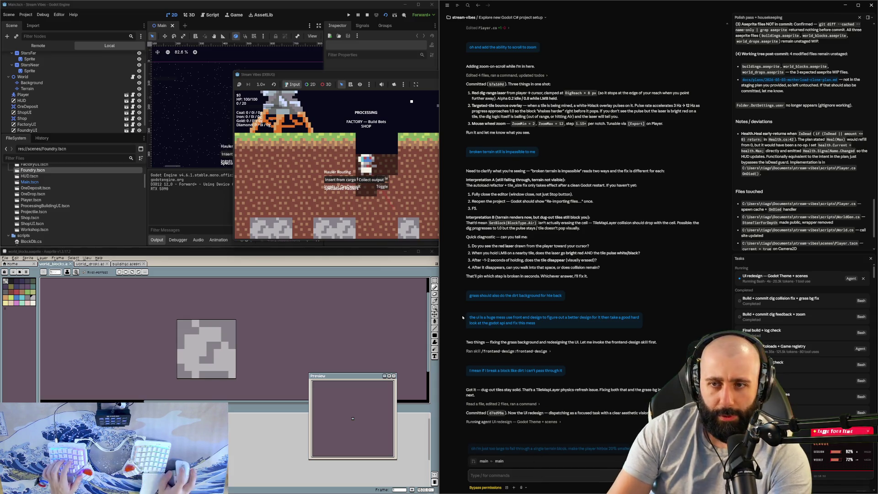
click(372, 194)
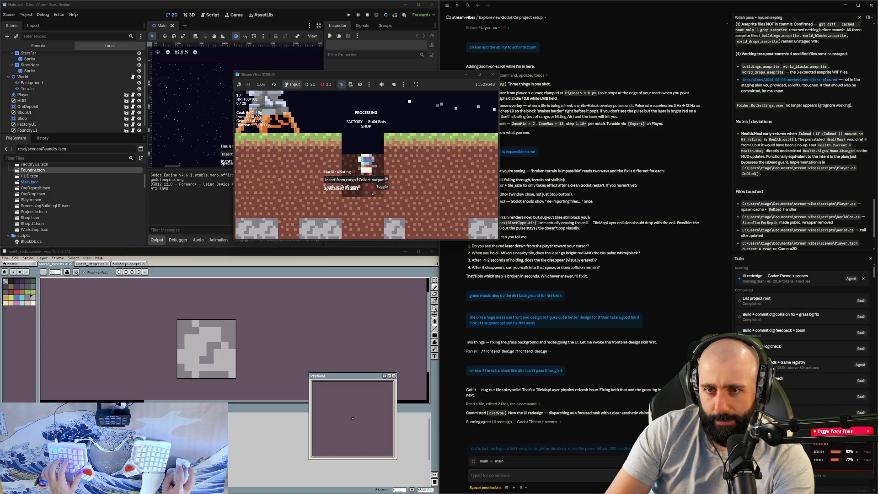
drag(372, 194, 369, 193)
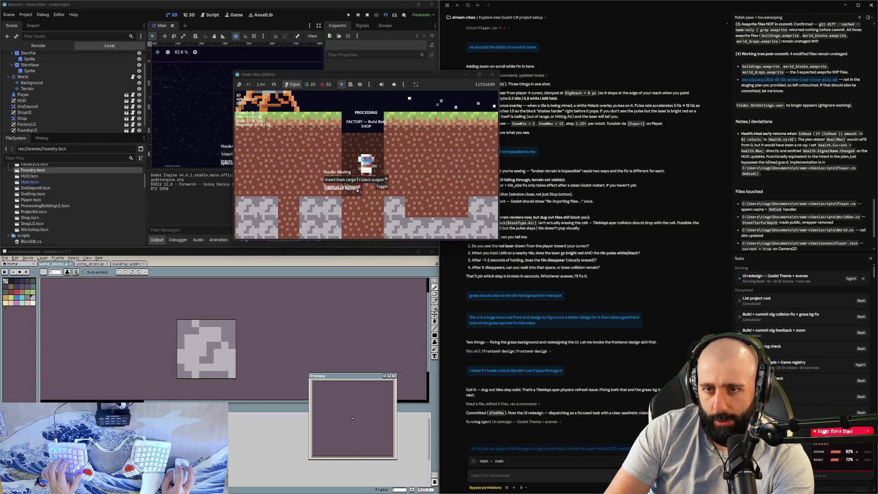
drag(365, 191, 366, 198)
key(space)
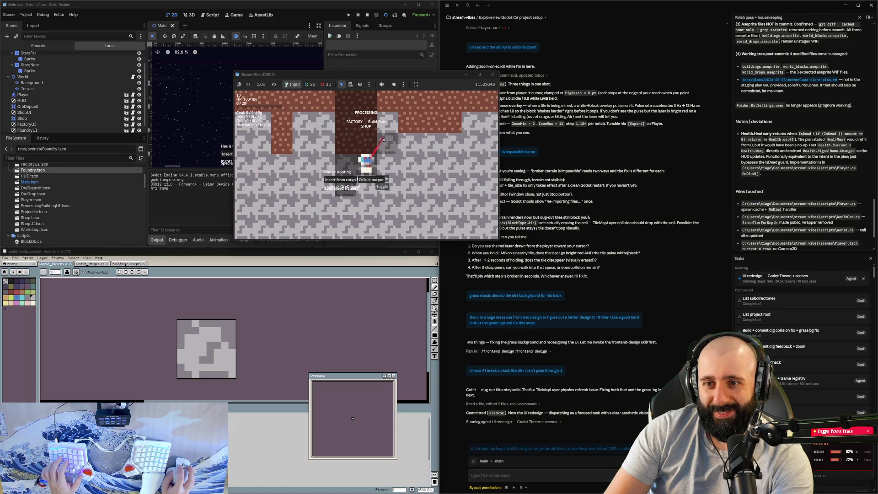
mouse_move(383, 142)
mouse_down()
mouse_move(375, 127)
mouse_move(381, 143)
mouse_up()
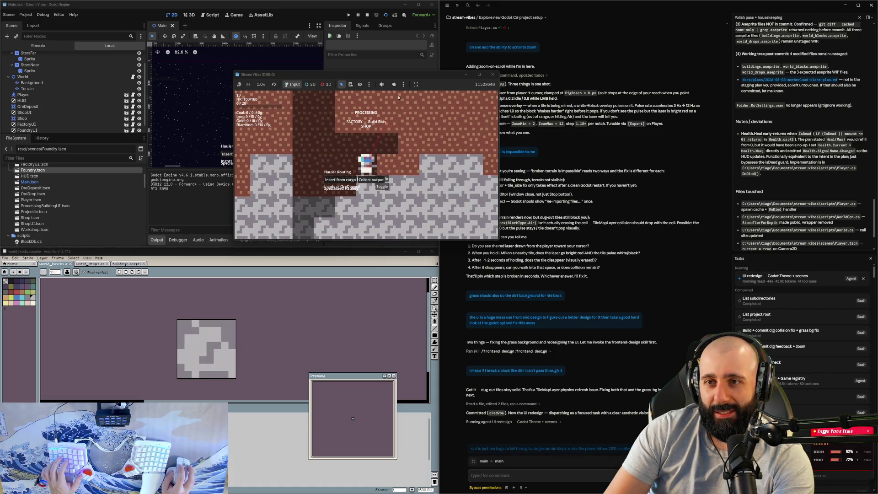
double_click(407, 77)
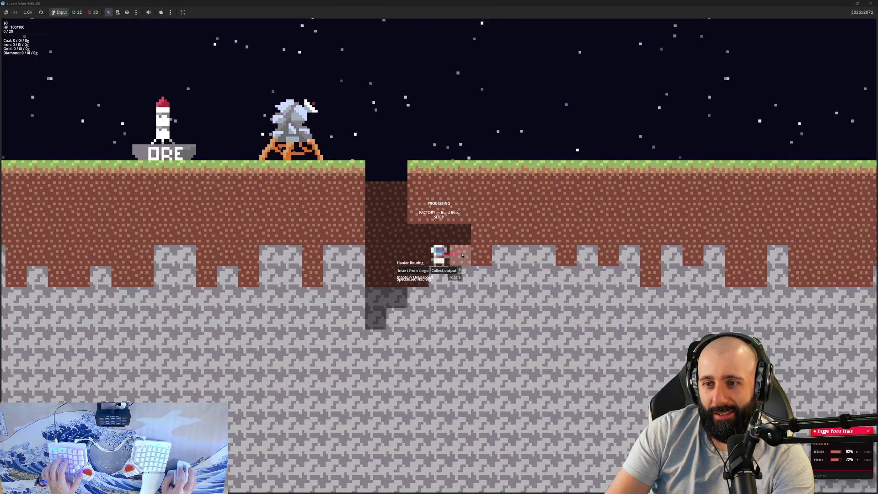
- Zoom around the pit and climb the player up-right into the dug cavity
scroll(462, 256, down, 2)
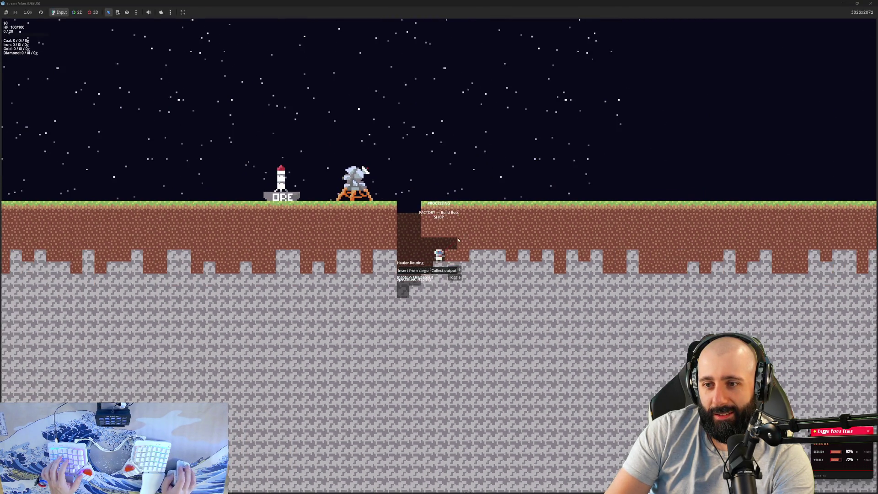
scroll(459, 241, down, 2)
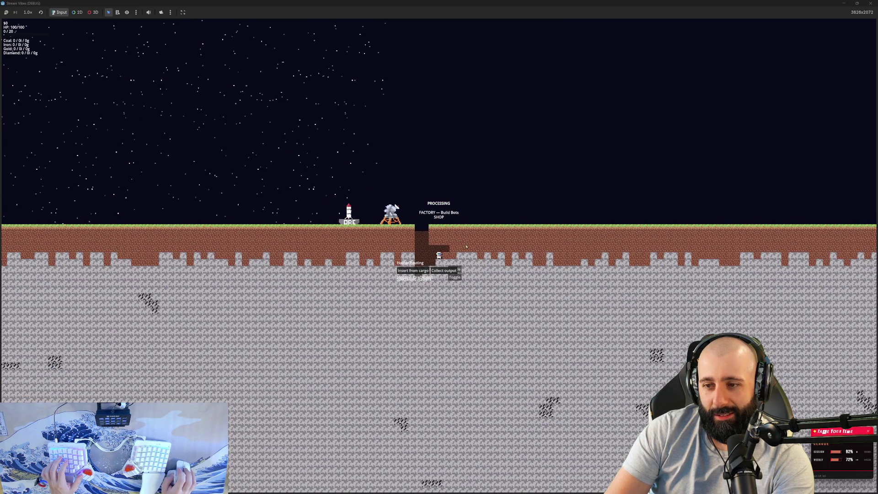
scroll(460, 240, up, 3)
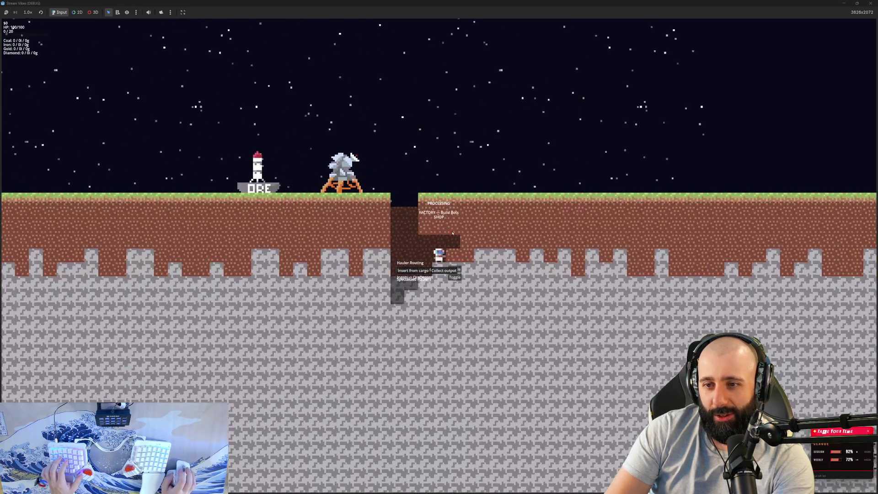
scroll(452, 233, down, 3)
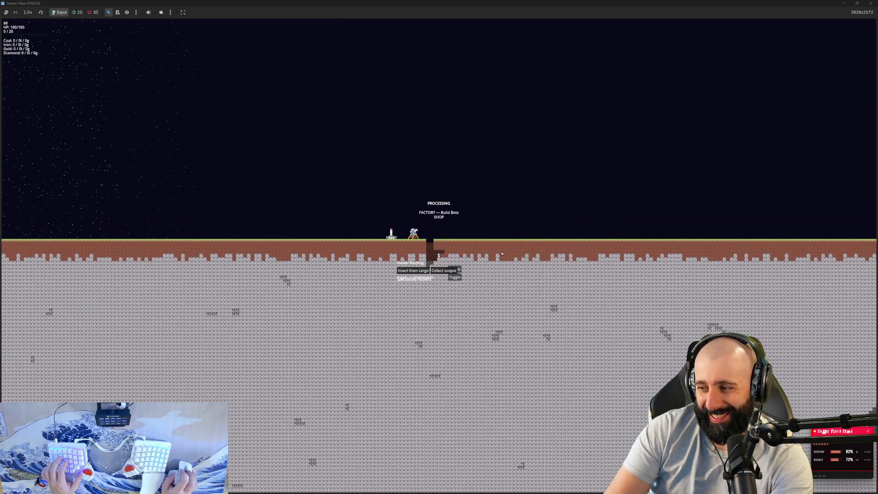
scroll(447, 241, up, 3)
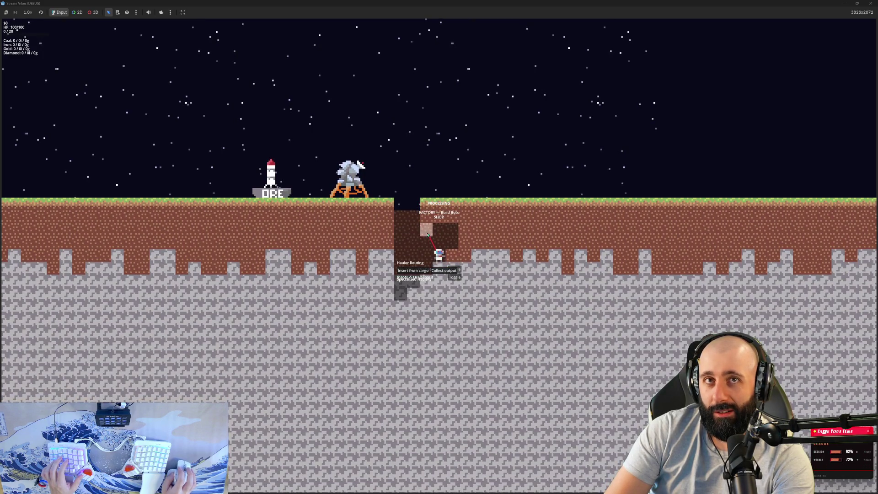
key(d)
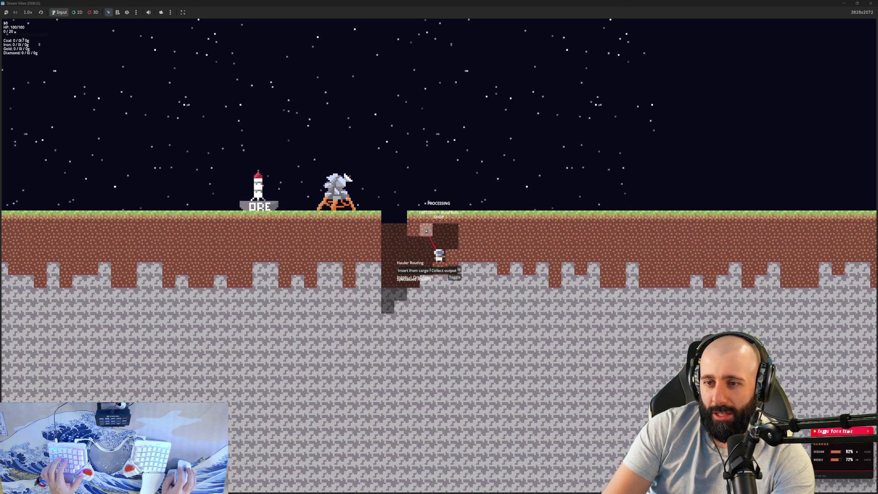
key(d)
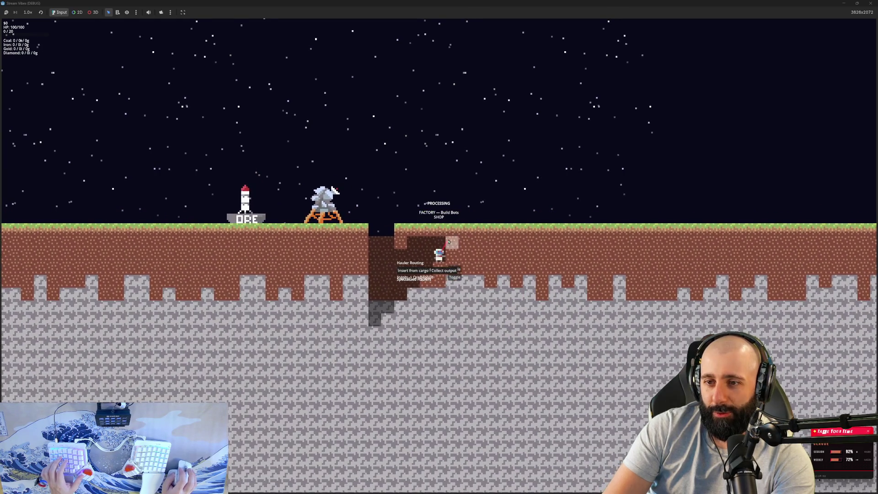
- Mine the surface dirt above the cavity, climb out onto the lander, and restore the smaller window
drag(449, 238, 423, 234)
key(d)
key(a)
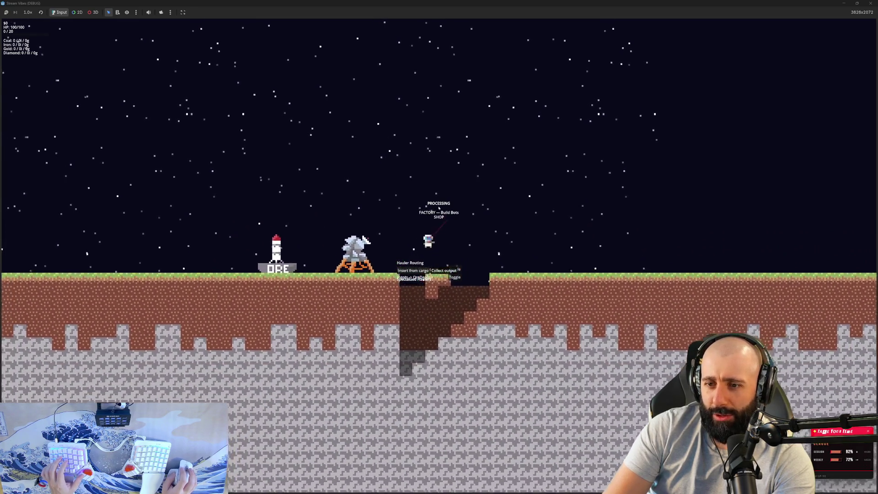
key(a)
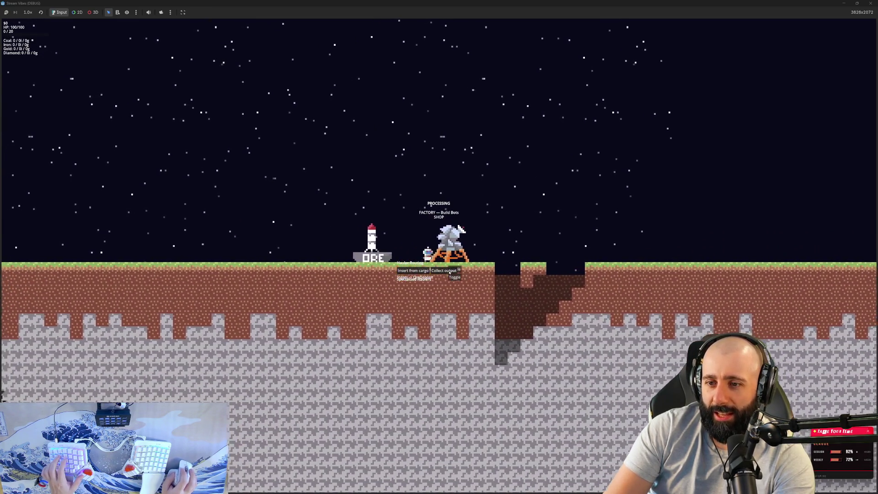
key(d)
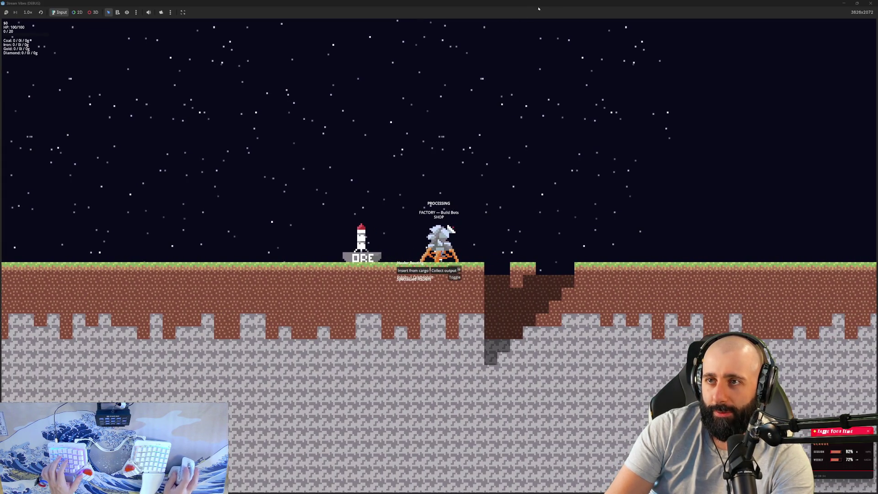
key(super+Down)
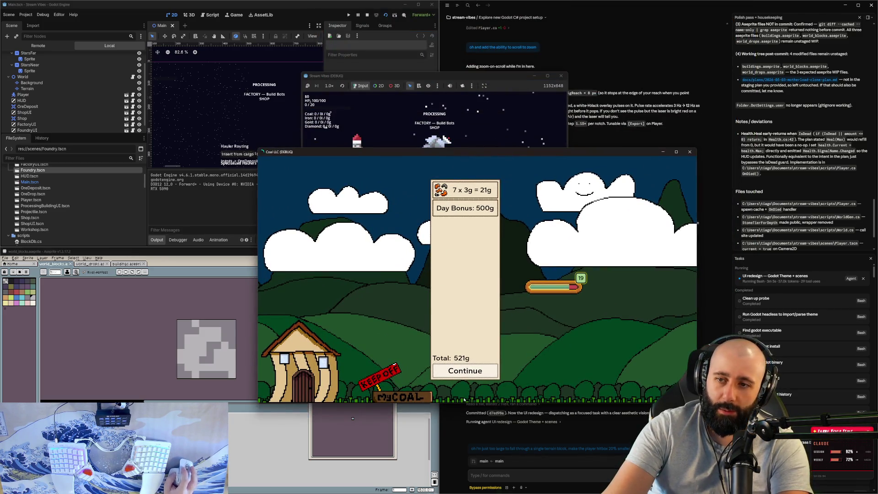
- Dismiss the 521g day-end earnings summary
click(465, 371)
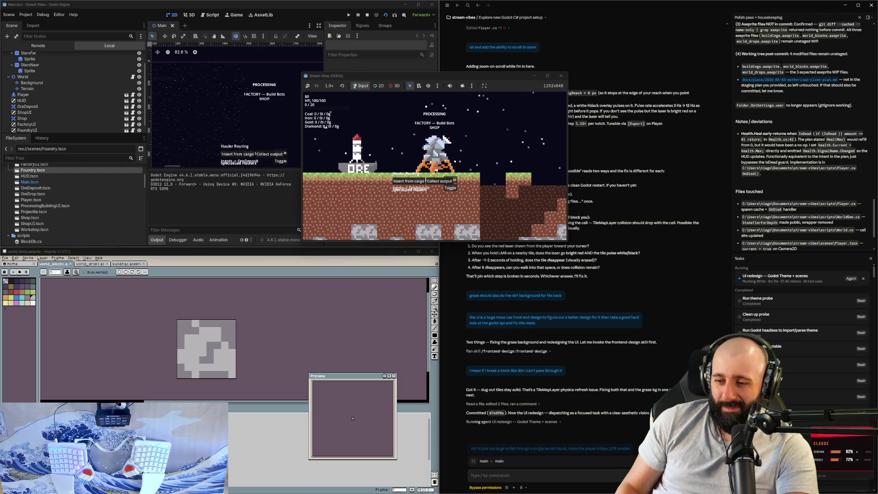
- Bring the running game window into focus
click(463, 144)
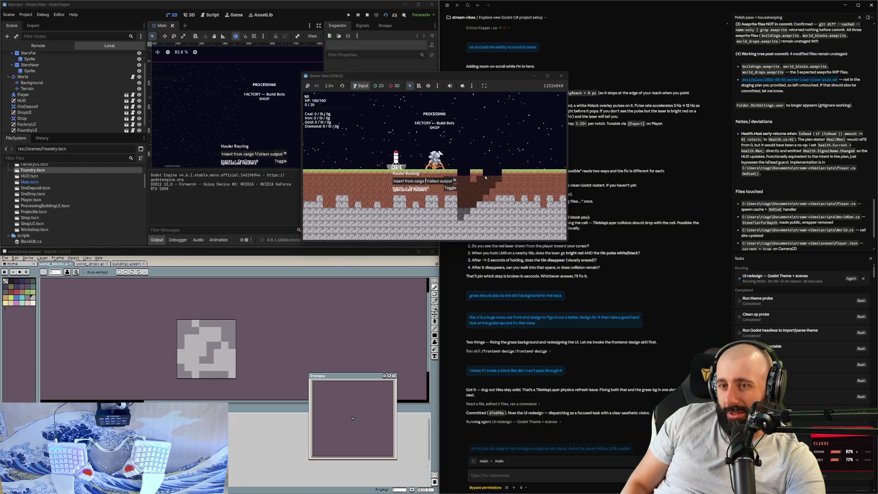
- Maximize and restore the game window, fly the player right, up and left, and zoom out and in
double_click(466, 77)
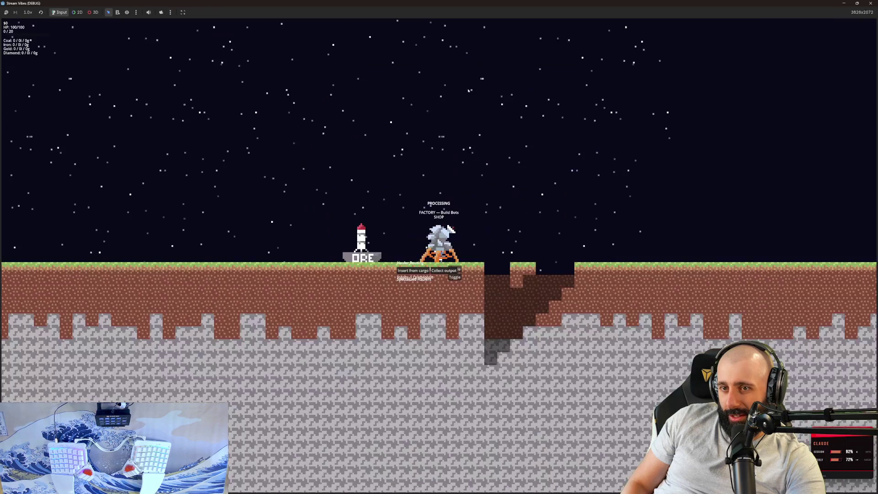
double_click(519, 5)
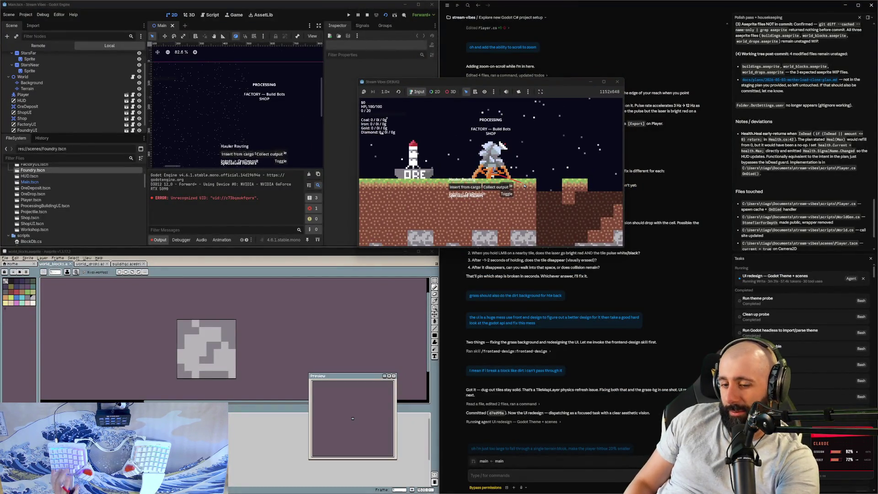
key(d)
key(d)
key(w)
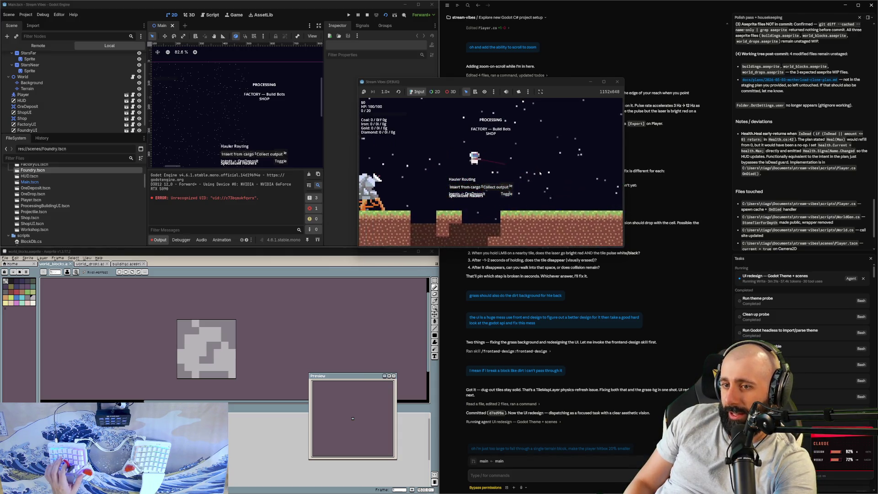
key(a)
scroll(541, 172, down, 5)
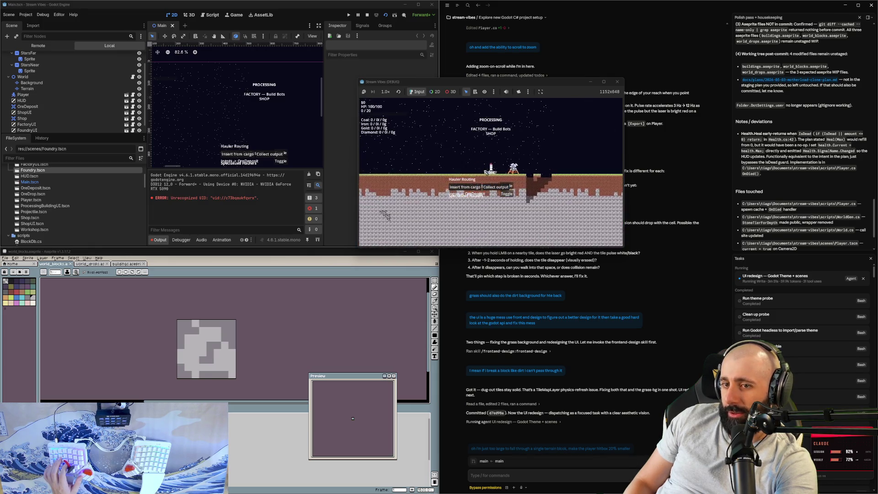
scroll(515, 174, up, 5)
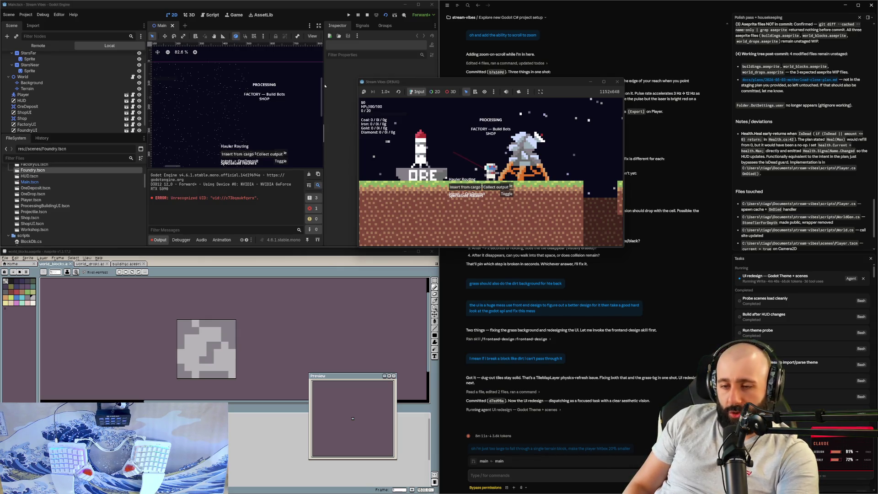
- Walk the player right and left past the ORE building, zoom in and out, then return to Claude Code
click(627, 348)
key(alt+Tab)
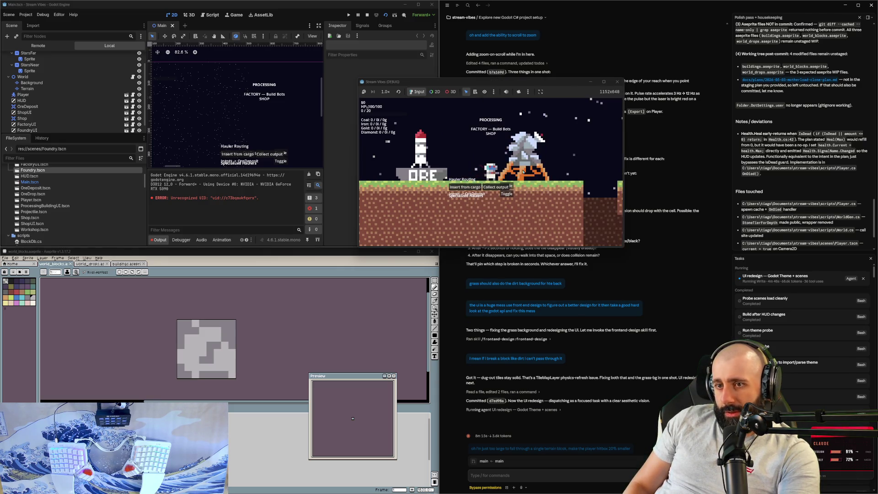
key(d)
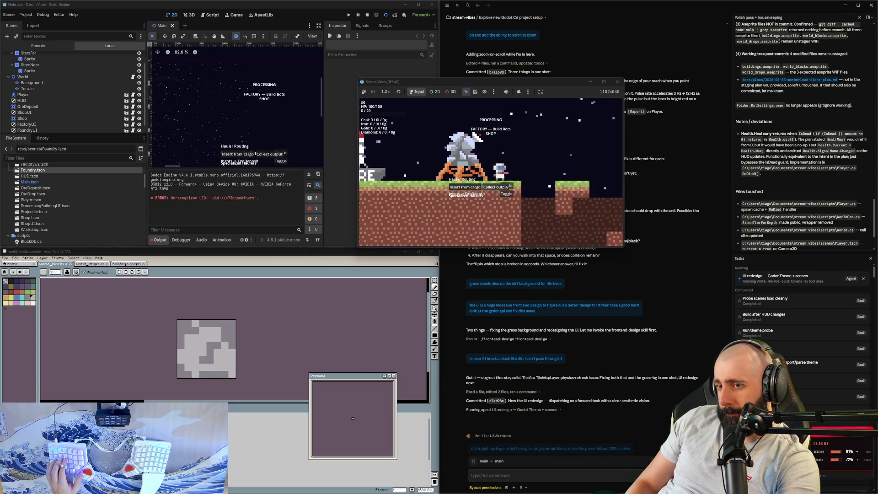
key(d)
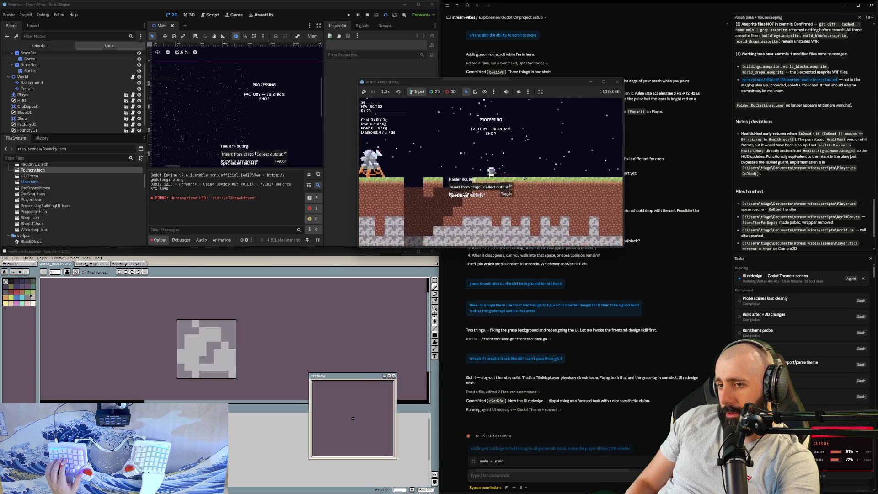
key(a)
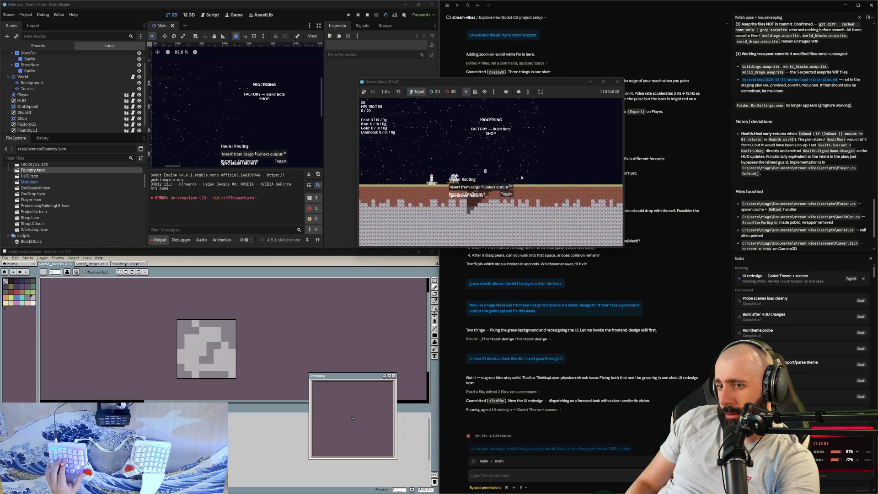
scroll(522, 178, up, 5)
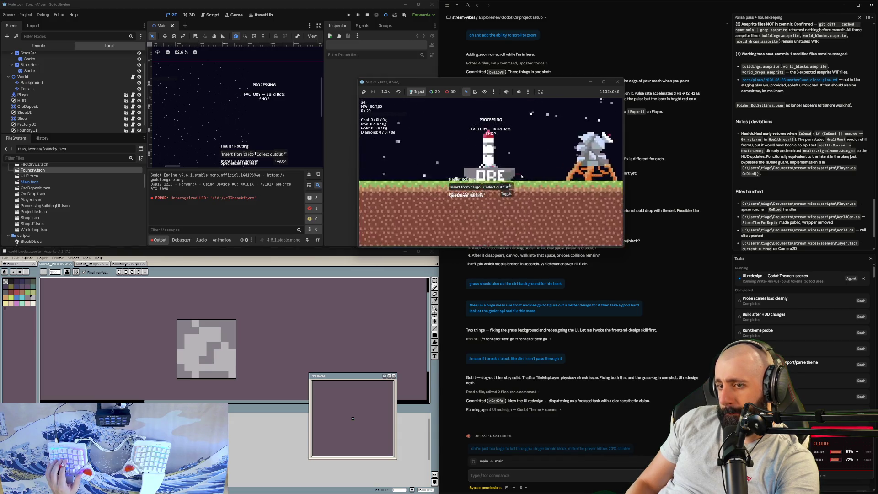
scroll(522, 177, down, 5)
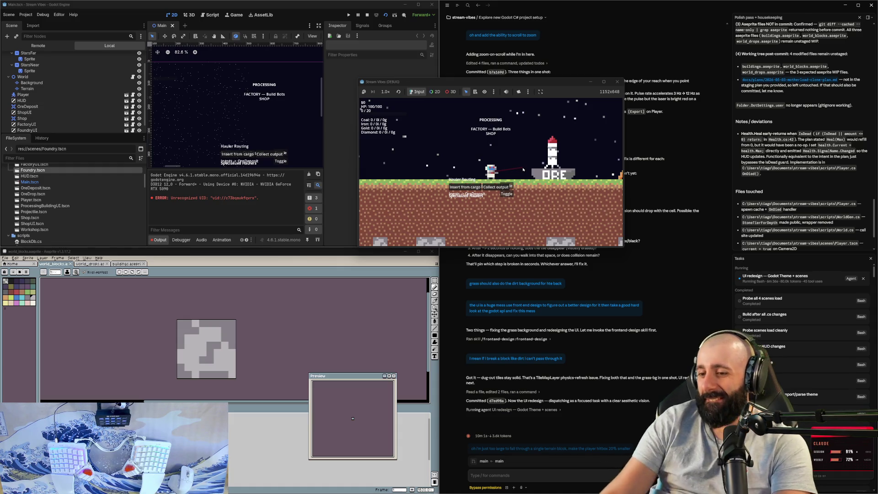
key(alt+Tab)
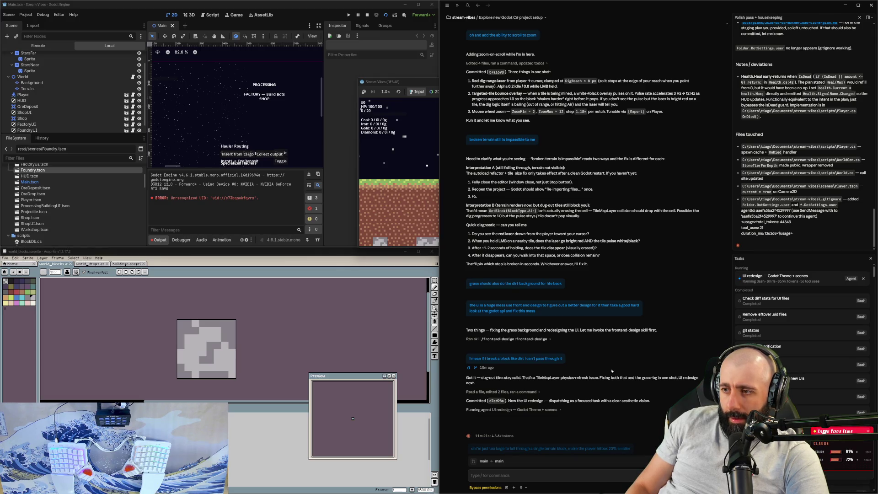
- Open the 'UI redesign — Godot Theme + scenes' task transcript from the Tasks sidebar
click(854, 279)
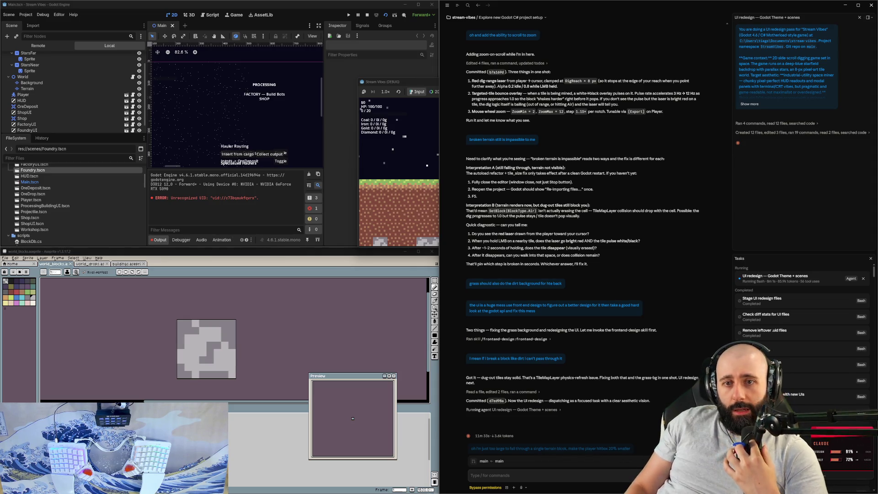
- Maximize the game, mine soil below the miner, then jump out and walk left onto the grass
click(421, 81)
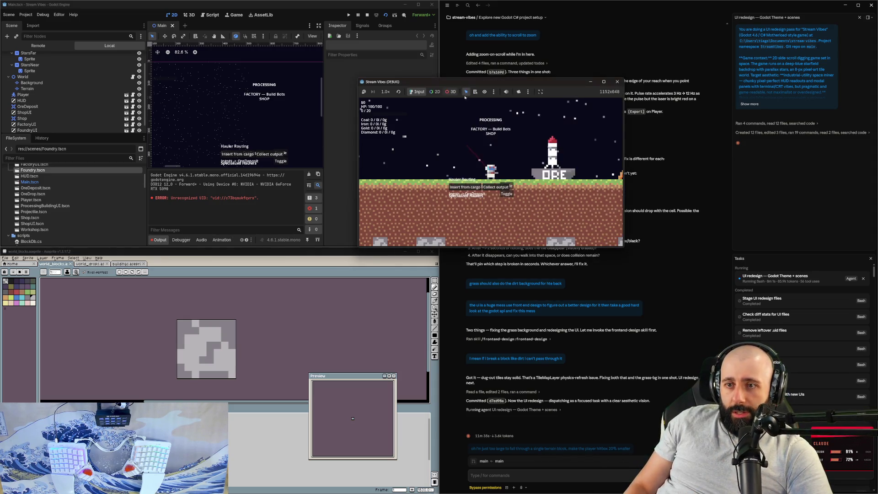
click(601, 81)
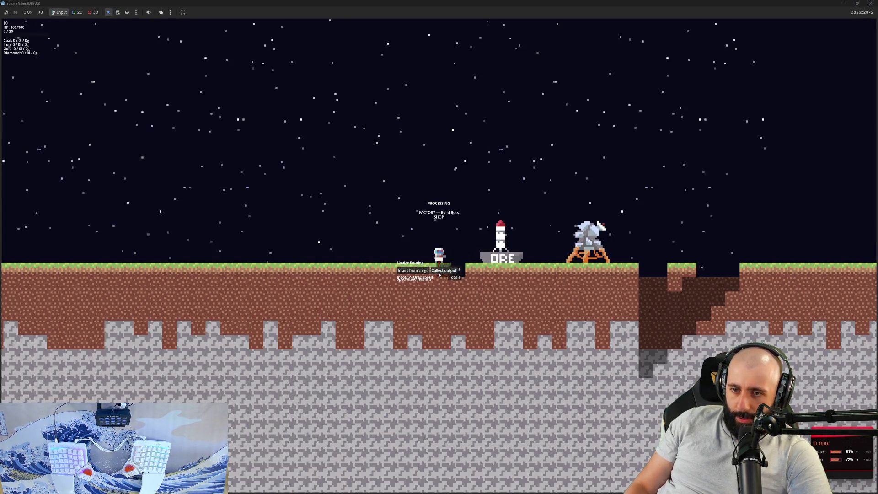
mouse_move(438, 279)
mouse_down()
mouse_move(441, 301)
mouse_move(438, 286)
mouse_up()
key(space)
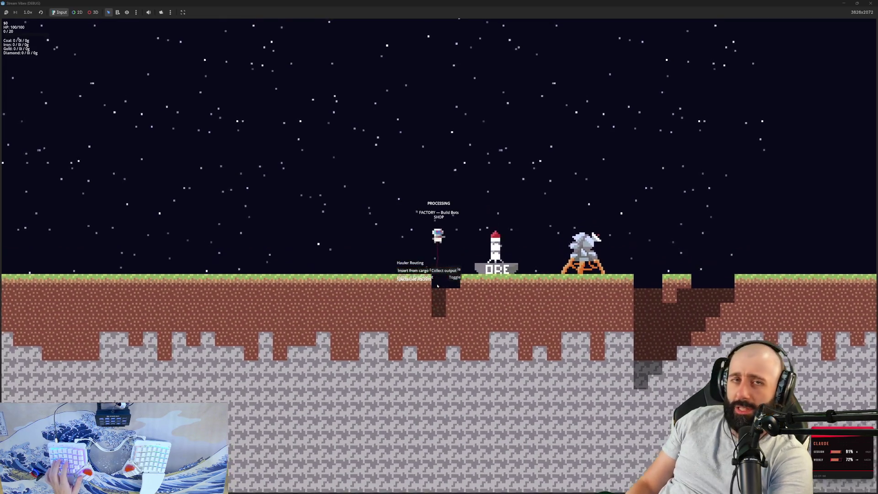
key(a)
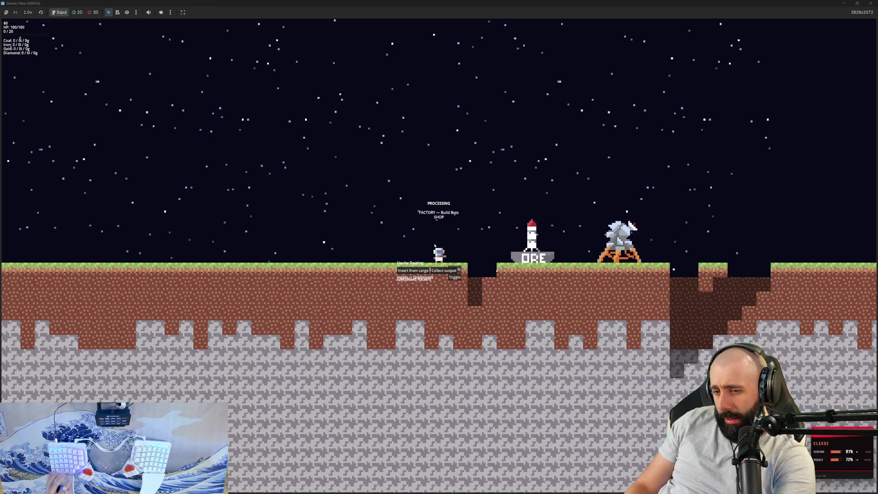
- Fly the miner into the dug hole and around above it, up-right and up-left
key(d)
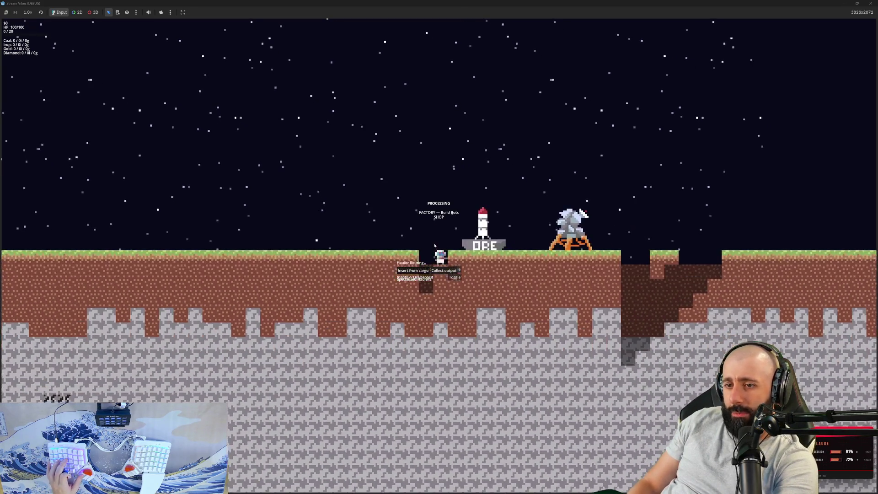
key(d)
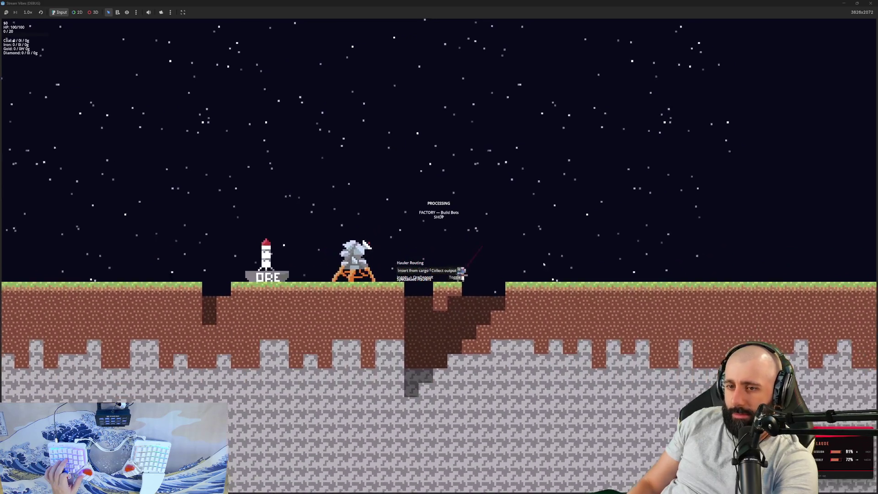
key(w)
key(d)
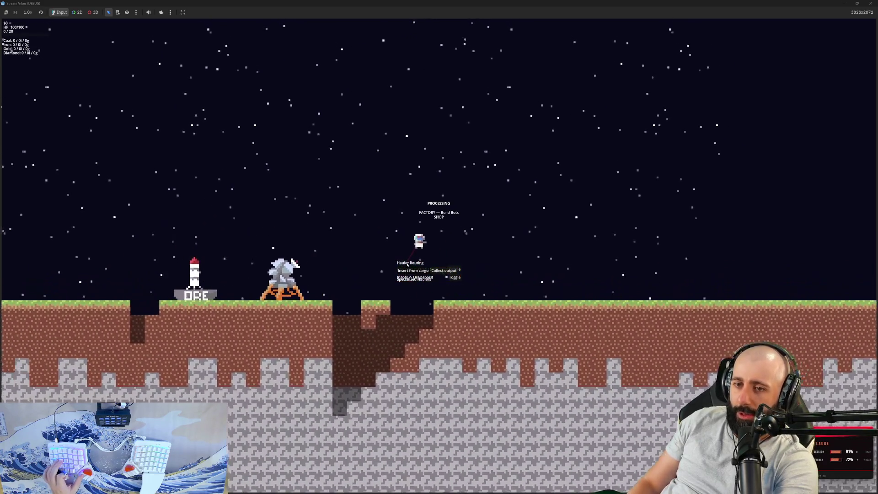
key(w)
key(a)
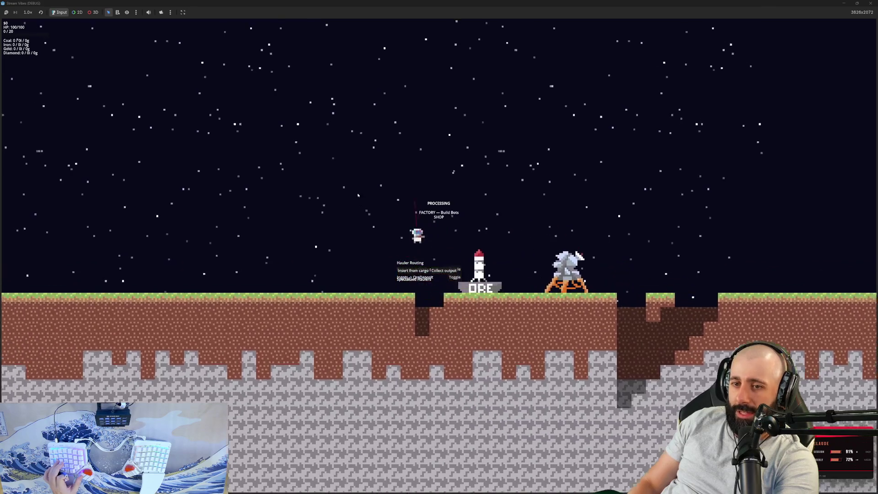
key(d)
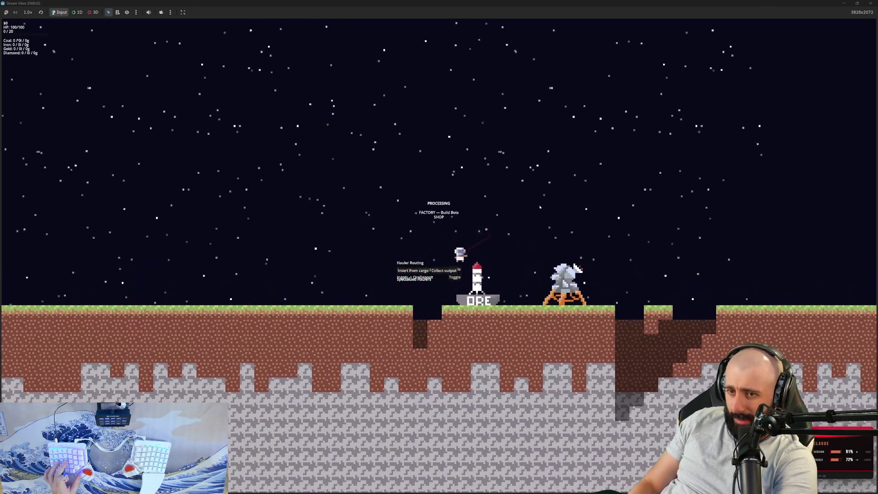
key(w)
key(d)
key(w)
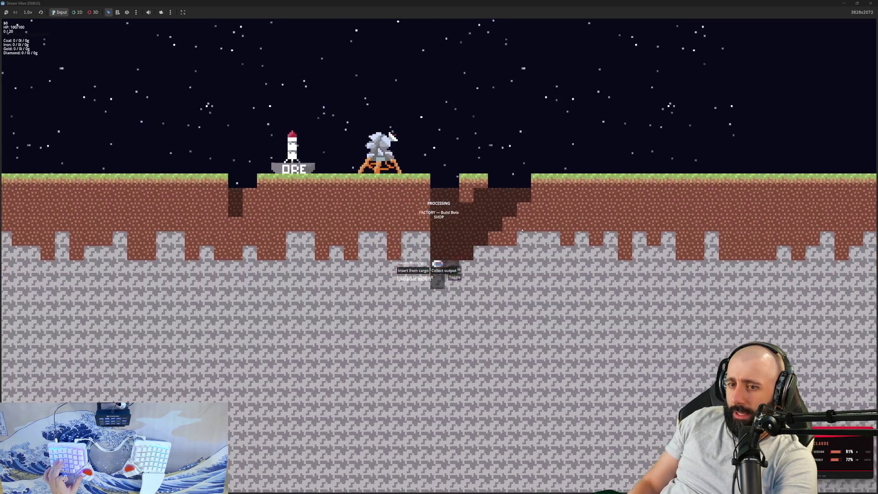
- Repeatedly drop into the pit and fly back out, then walk left and restore the smaller window
key(d)
key(w)
key(a)
key(w)
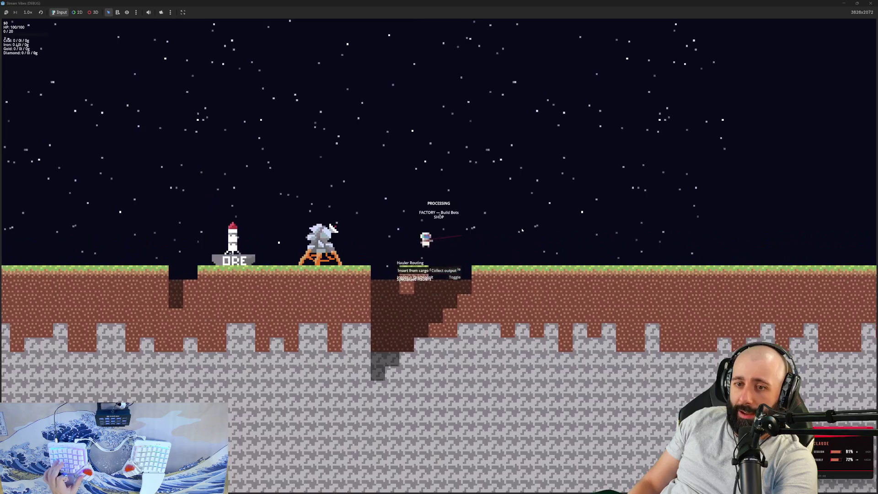
key(d)
key(w)
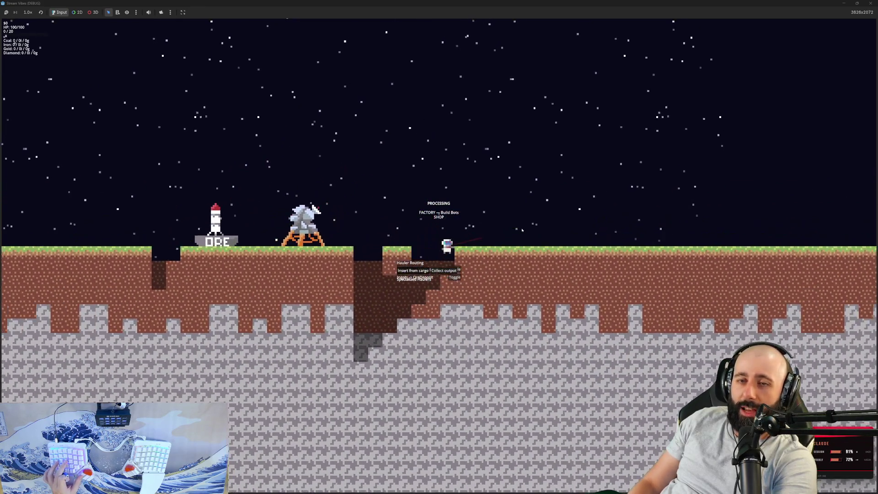
key(a)
key(w)
key(a)
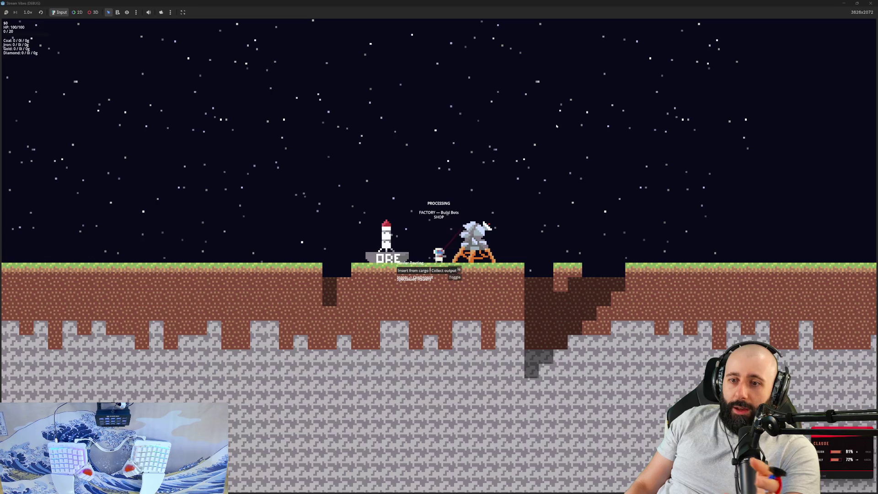
double_click(566, 6)
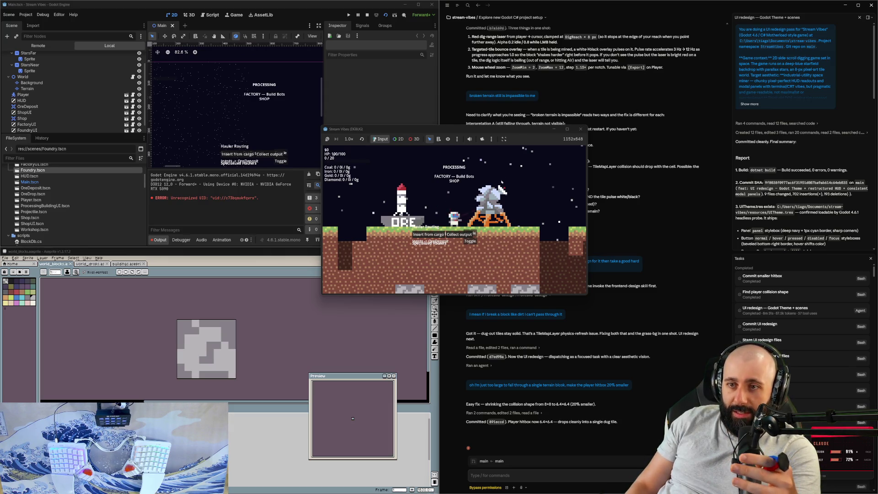
- Move the game window left, maximize it, walk the miner to the pit edge, then restore it
drag(476, 129, 428, 142)
double_click(428, 144)
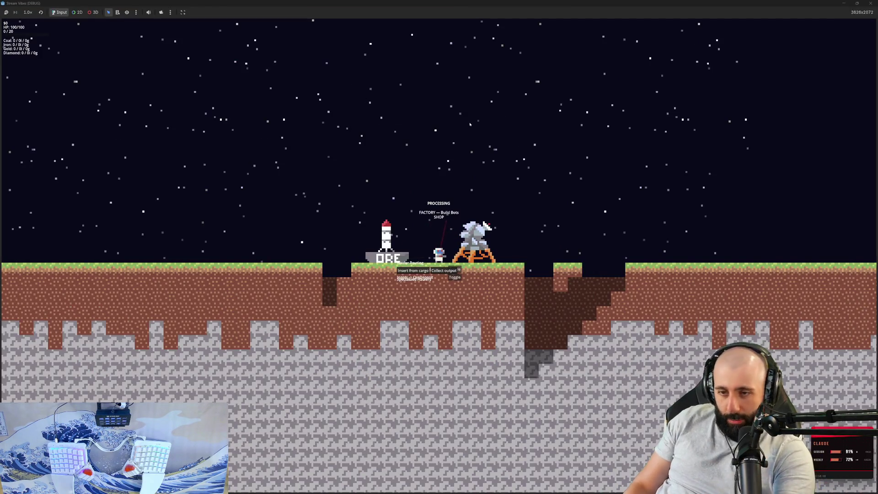
key(d)
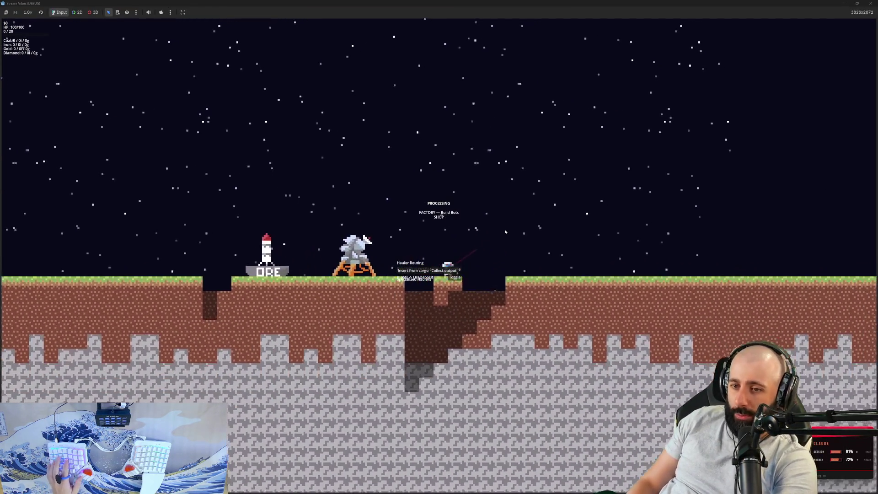
mouse_move(464, 3)
mouse_down()
mouse_move(464, 31)
mouse_move(434, 88)
mouse_up()
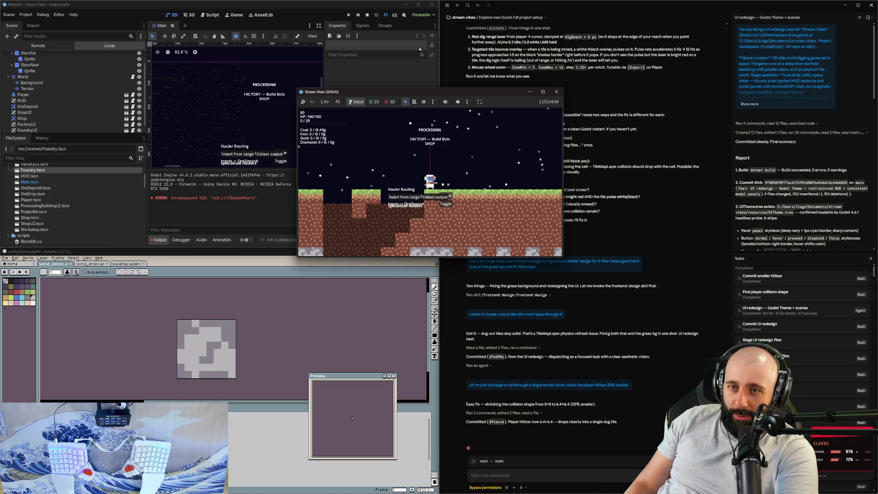
- Maximize the game again, zoom in and out repeatedly over the terrain, then restore the small window
key(super+Up)
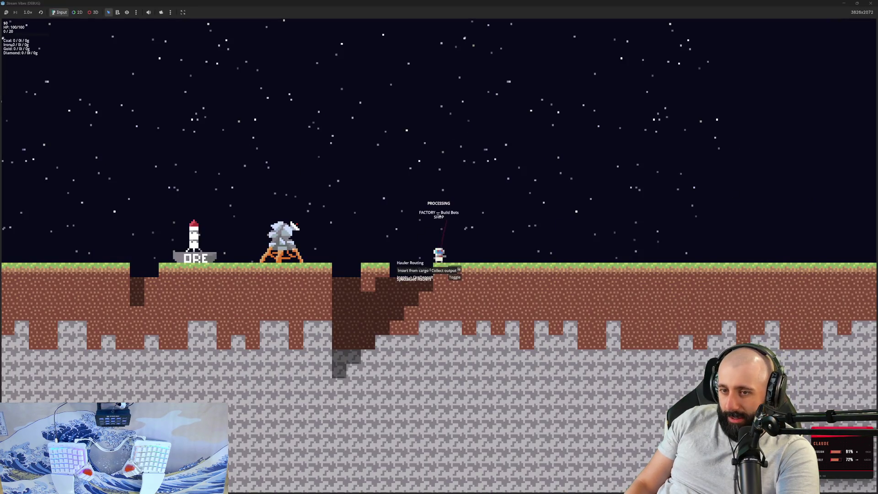
scroll(435, 275, down, 5)
scroll(435, 274, up, 5)
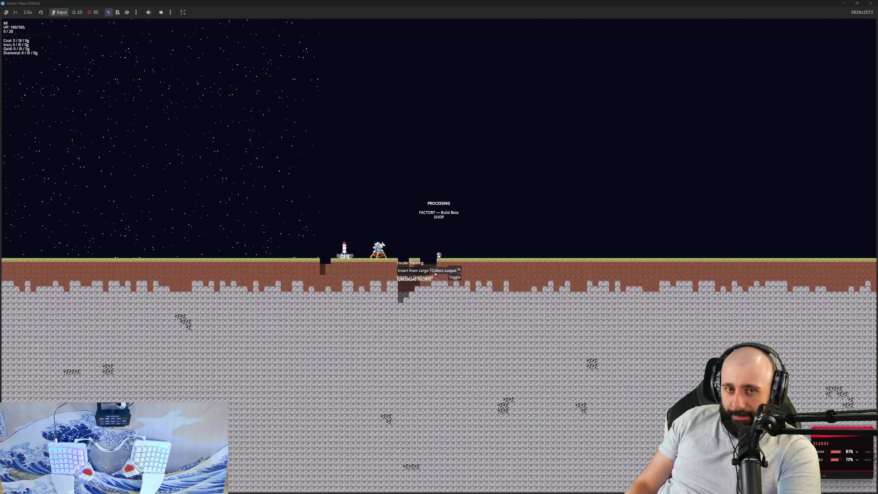
scroll(403, 258, down, 5)
scroll(391, 252, up, 5)
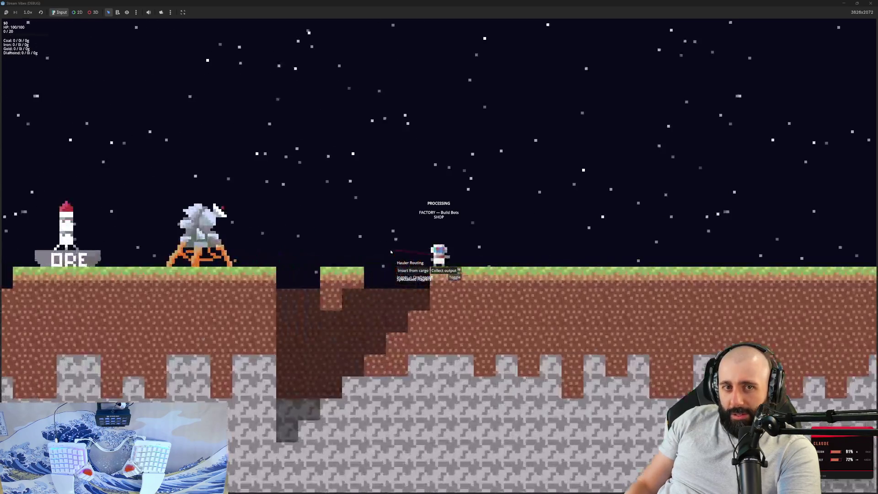
scroll(391, 251, down, 5)
scroll(392, 252, up, 3)
scroll(391, 252, up, 3)
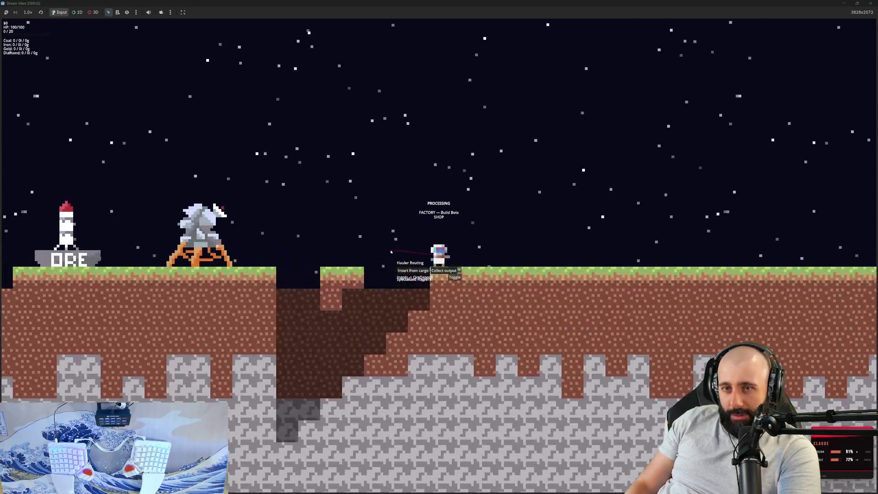
scroll(391, 252, down, 5)
scroll(391, 252, up, 4)
scroll(391, 251, up, 2)
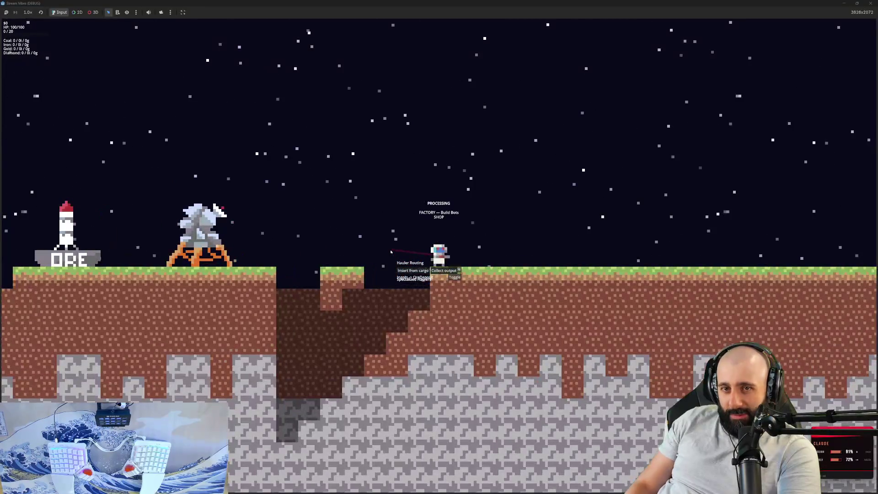
scroll(391, 252, down, 5)
scroll(87, 77, up, 4)
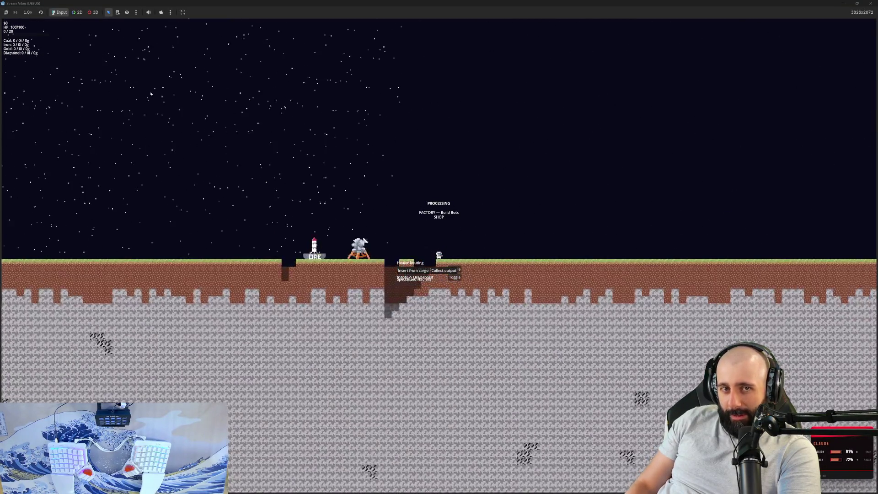
double_click(282, 8)
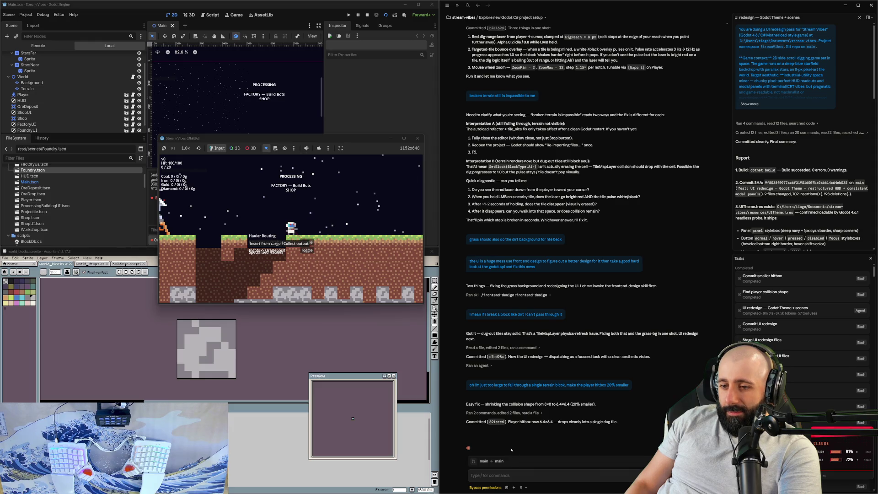
- Relaunch the game and view the restyled Processing panel full-screen, then stop it
click(386, 15)
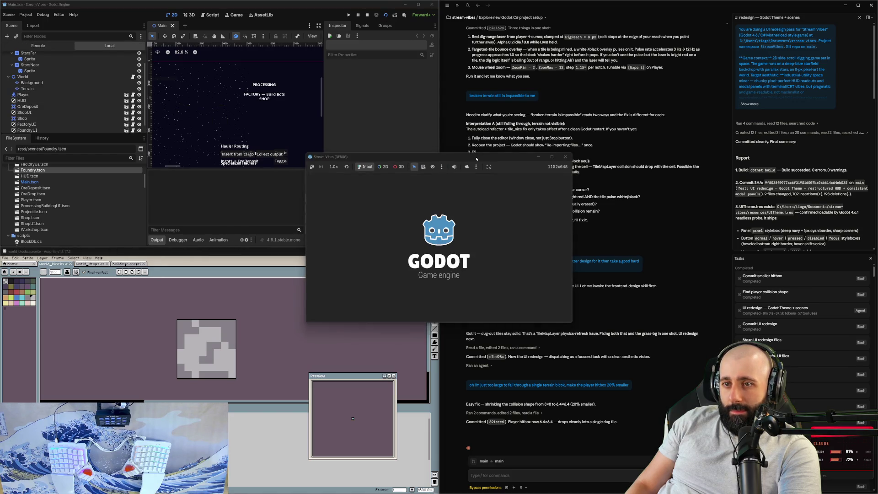
double_click(476, 159)
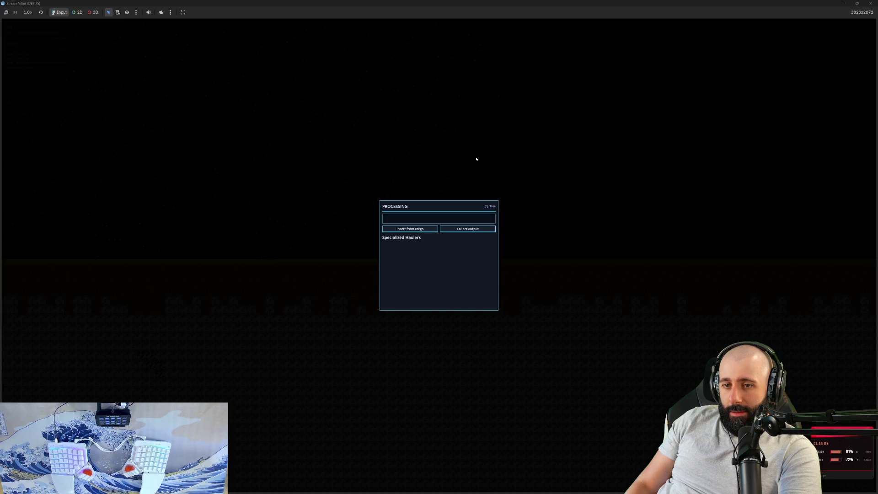
key(super+Down)
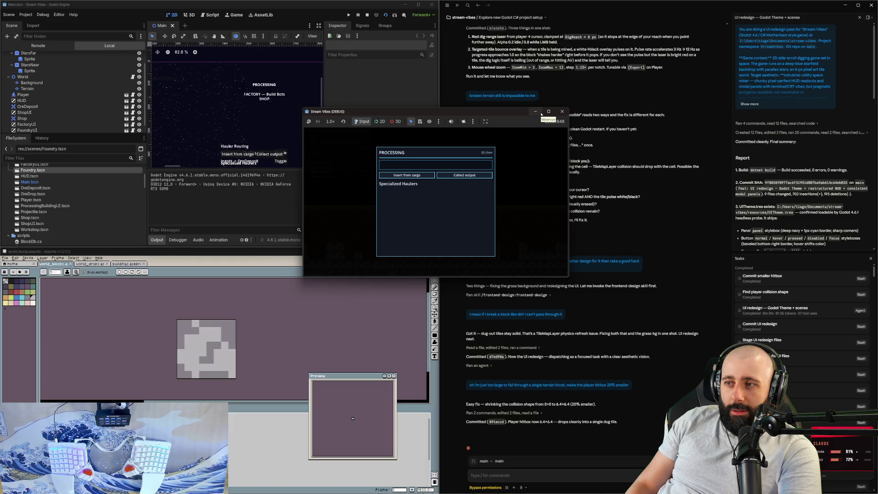
click(562, 111)
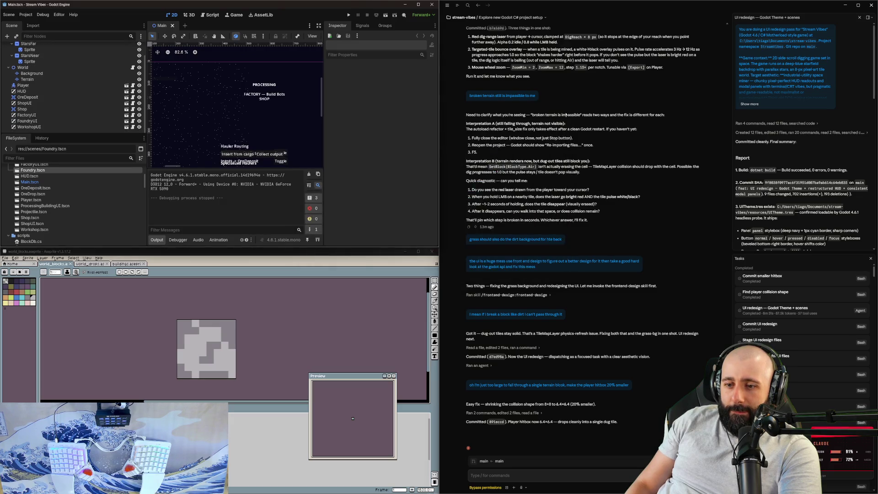
- Run the project again to kick off a fresh .NET build, closing the debug game window
scroll(855, 214, down, 10)
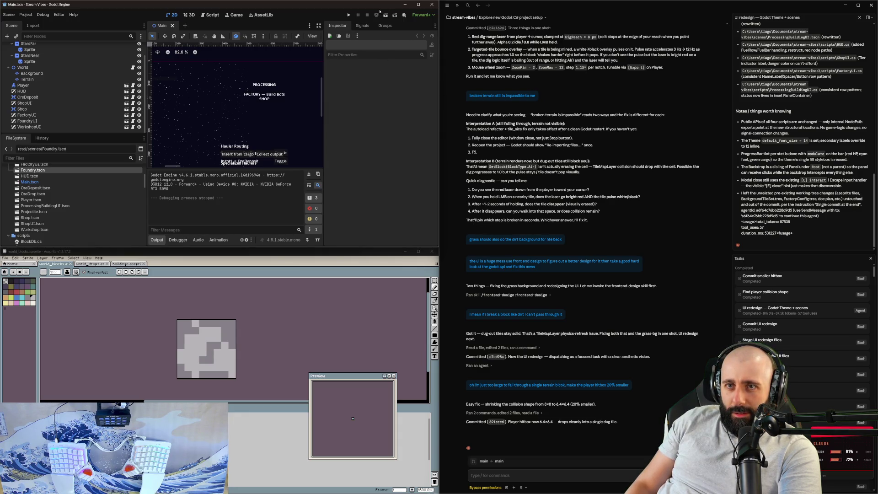
click(384, 14)
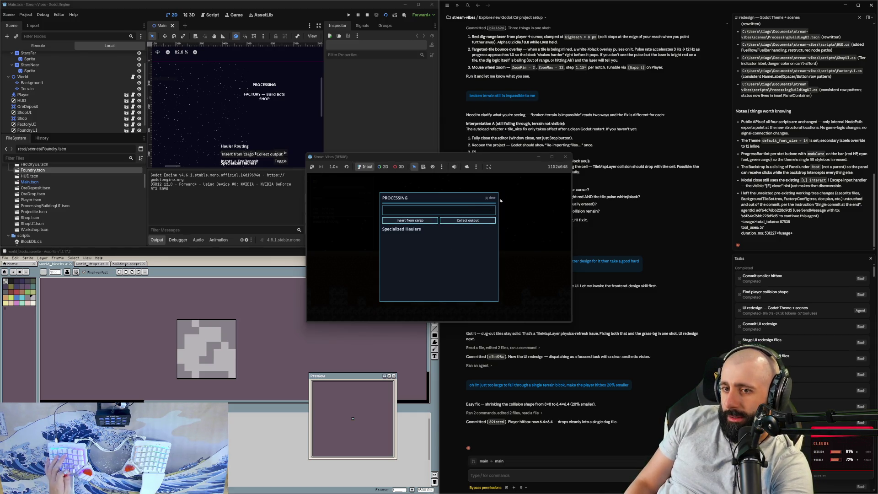
click(565, 157)
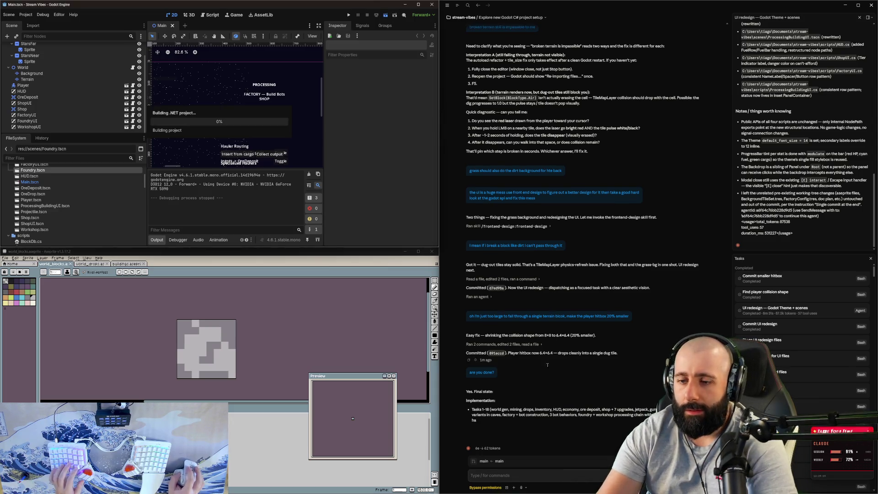
- Send Claude Code a bug report: pressing play shows an unclosable 'processing' screen and never starts the game
text(when i pre)
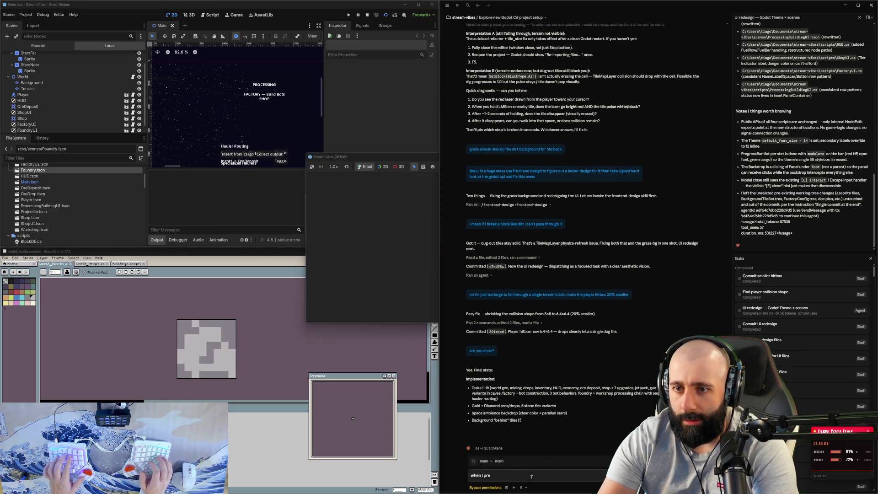
text(ss play it jus)
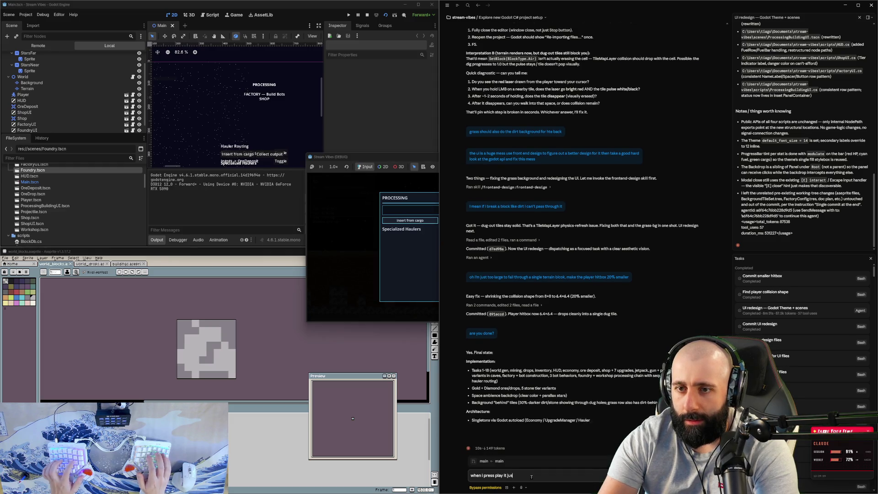
text(t gives me a scre)
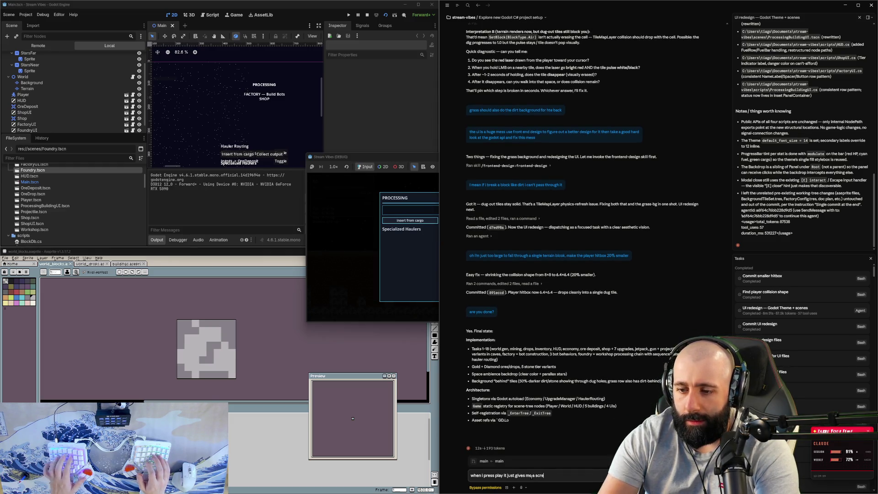
text(en that says processio)
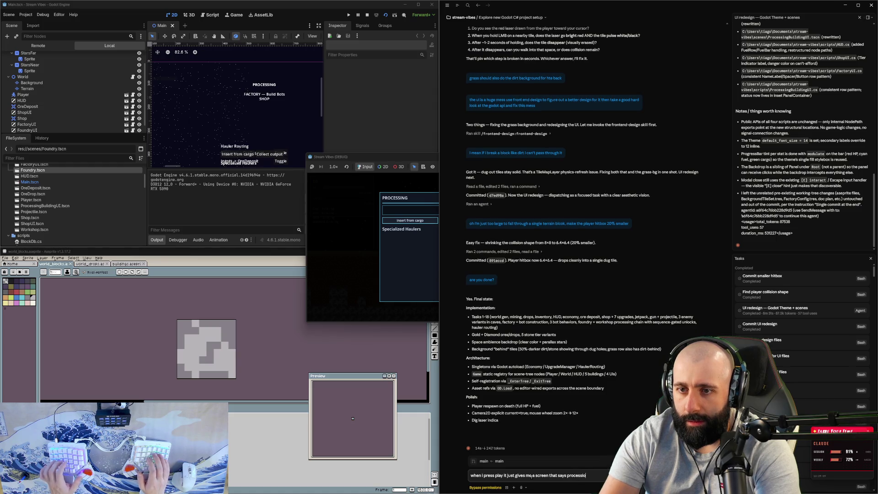
key(BackSpace)
key(BackSpace)
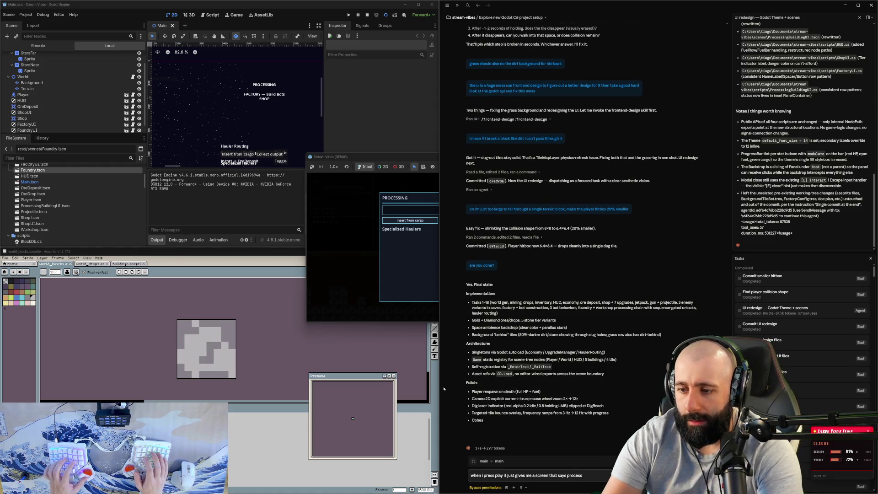
text(ing)
click(481, 157)
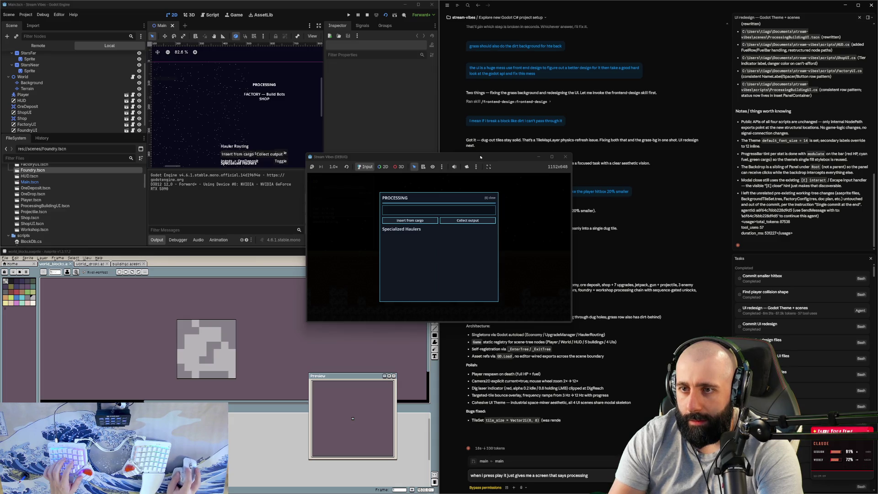
drag(481, 157, 289, 160)
text(e)
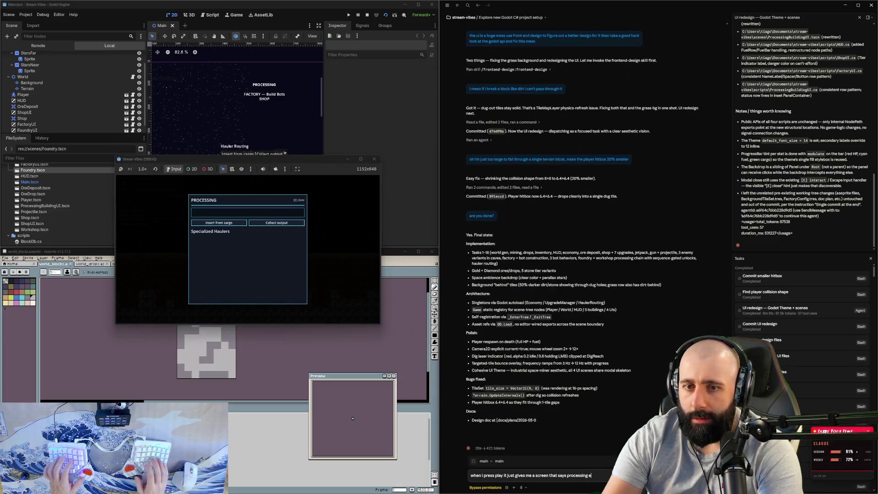
text( close insu)
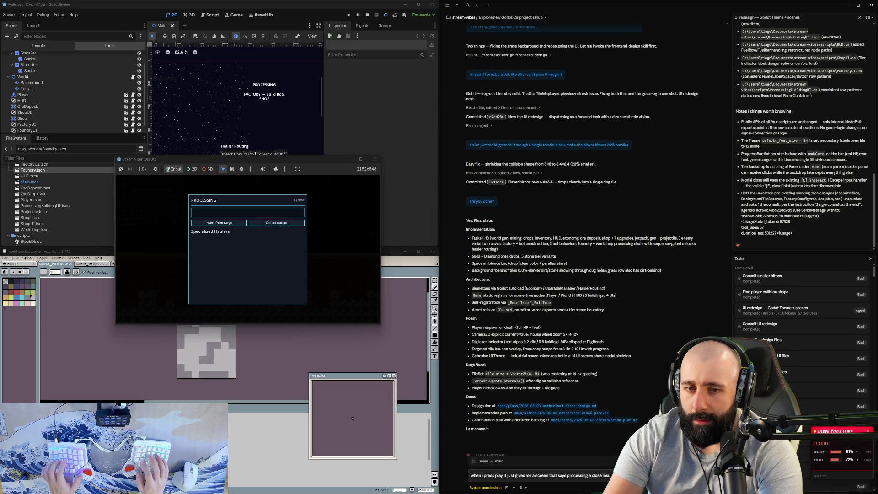
text(rt)
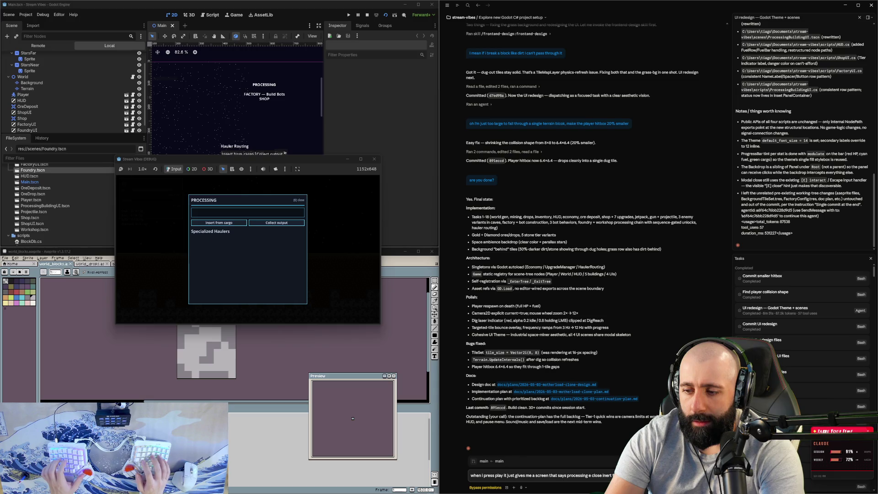
text(fades out nor)
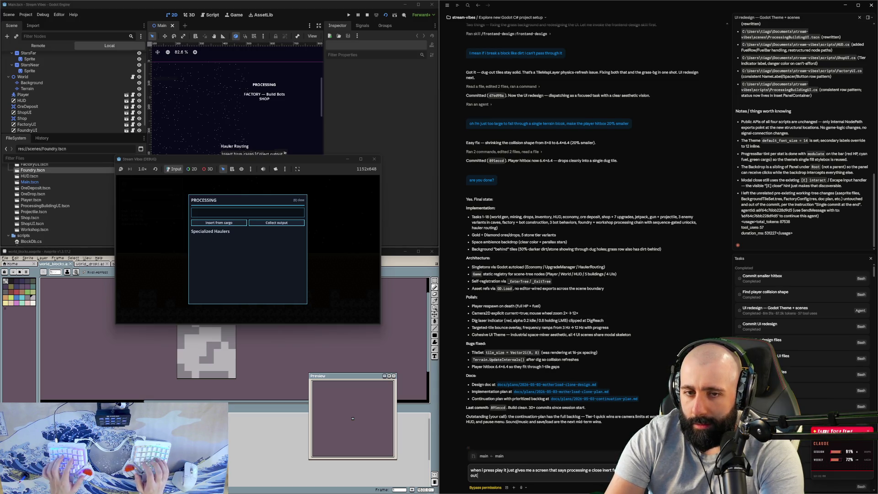
text( is it sta)
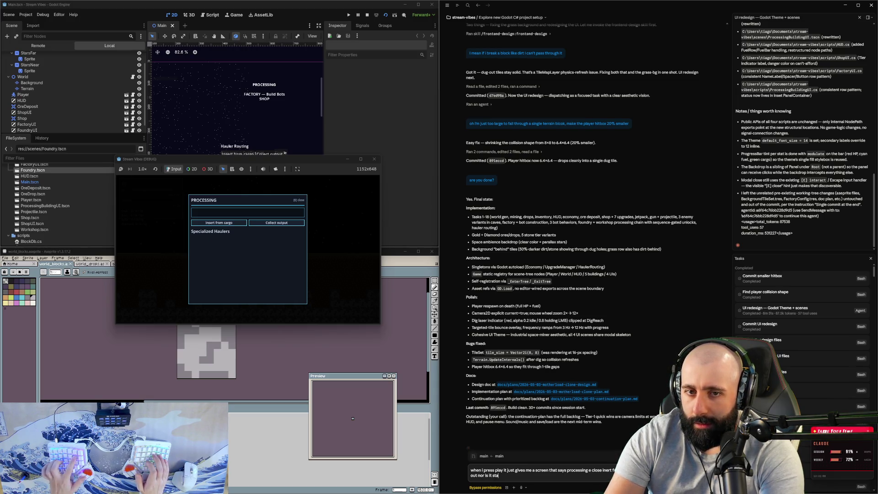
text(rtingi n the game)
key(Return)
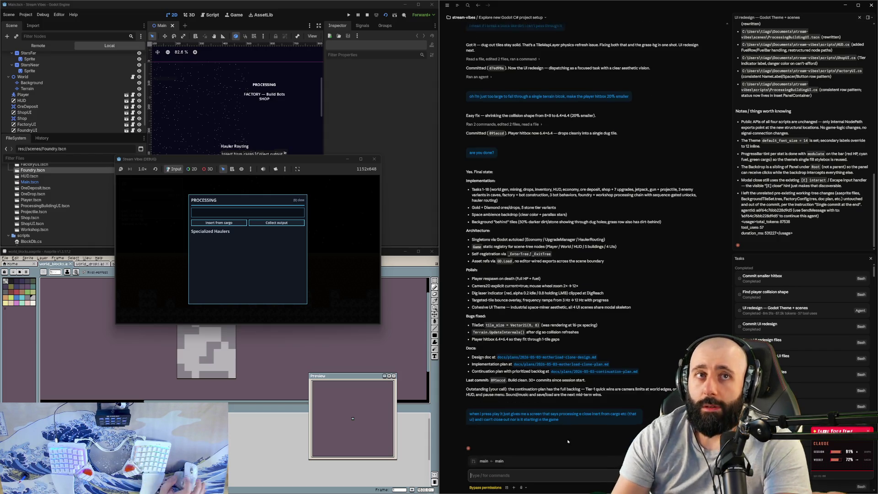
- Stop and relaunch the game several times until it opens straight onto the terrain and lander
drag(278, 161, 563, 175)
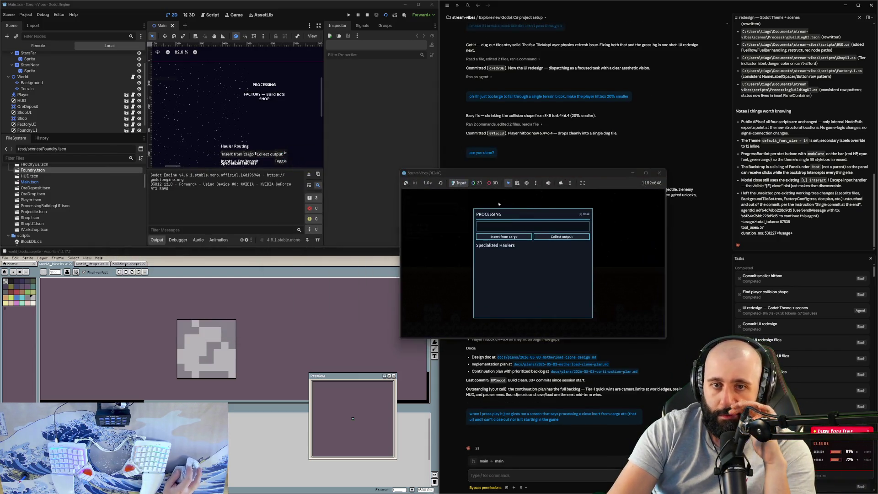
click(659, 173)
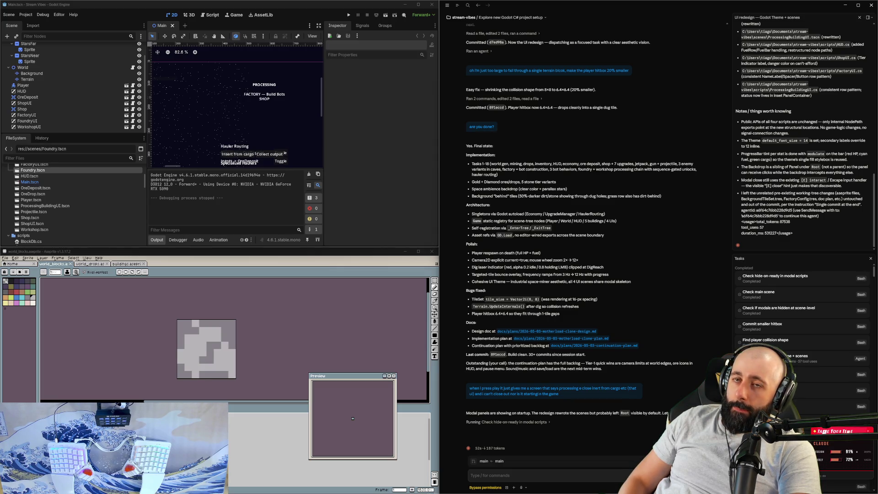
click(386, 15)
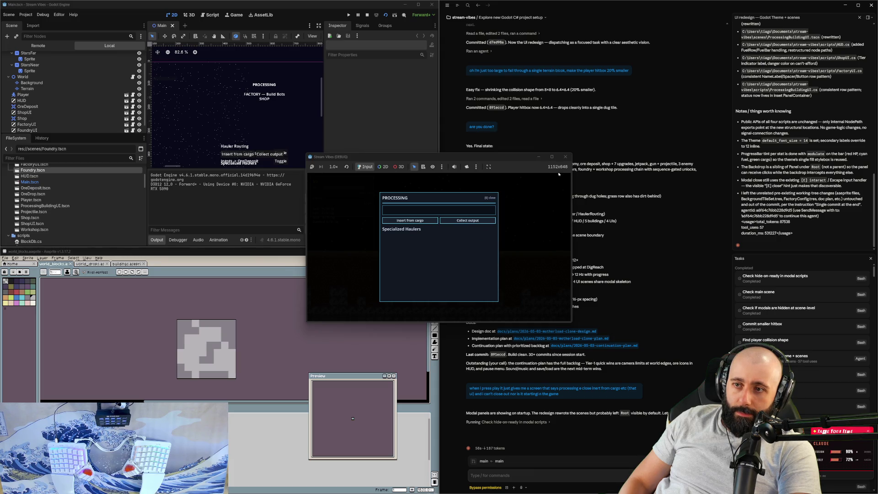
click(565, 156)
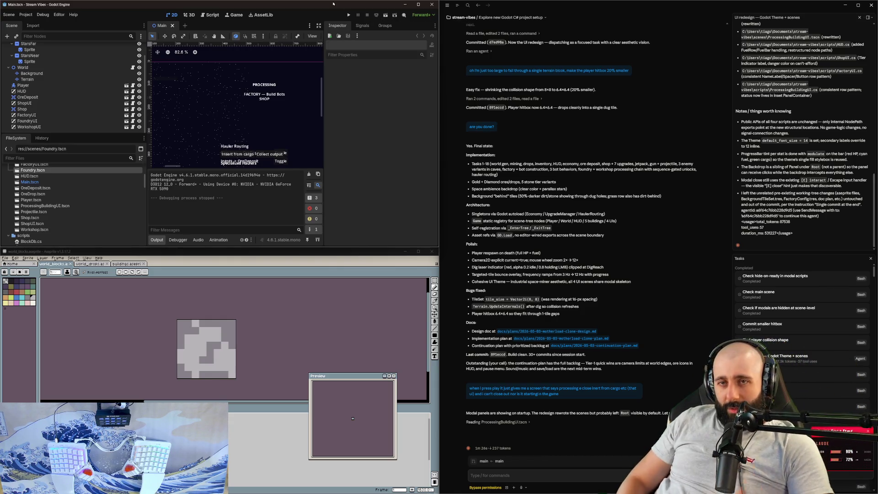
click(387, 16)
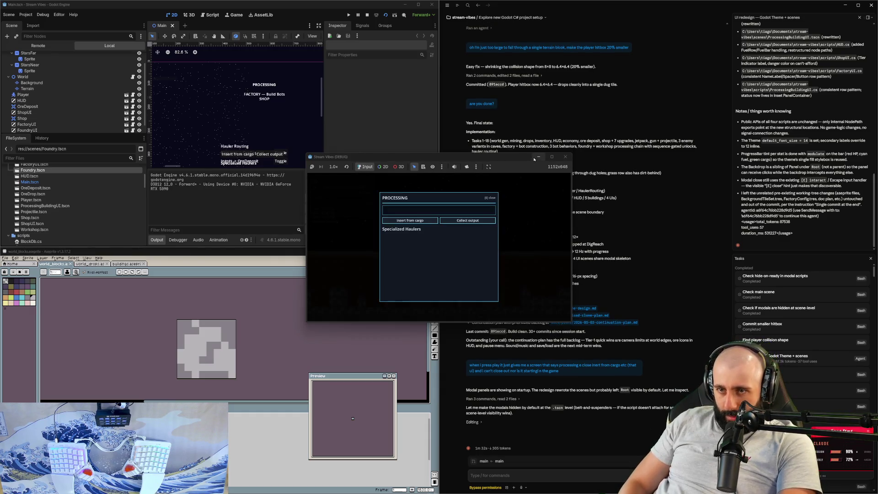
click(565, 157)
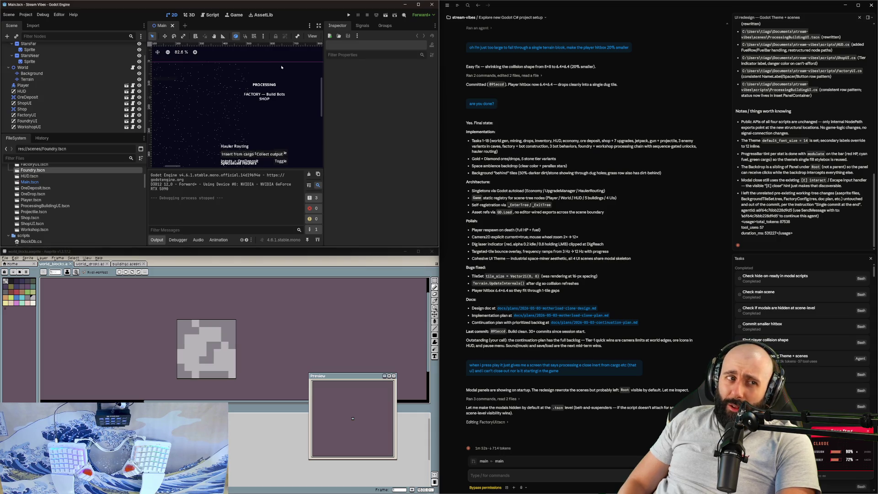
click(383, 16)
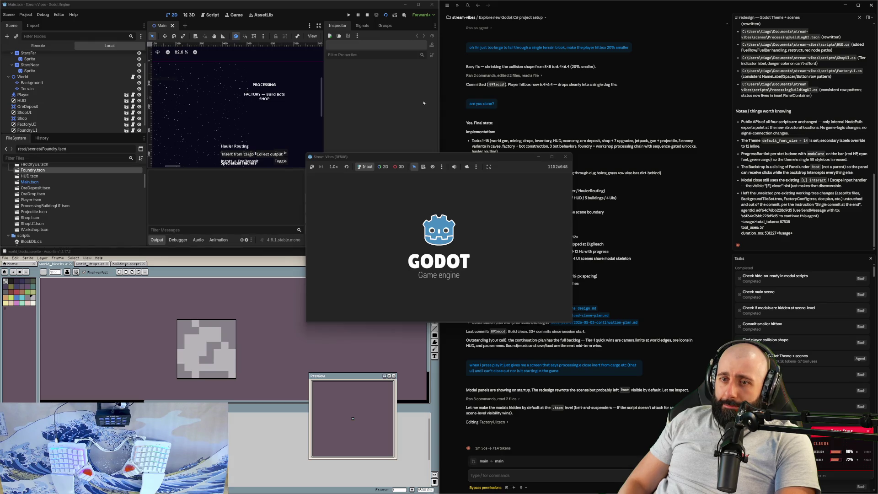
- Maximize the game and dig a shaft down into the dirt, clearing a pocket to its left
click(551, 156)
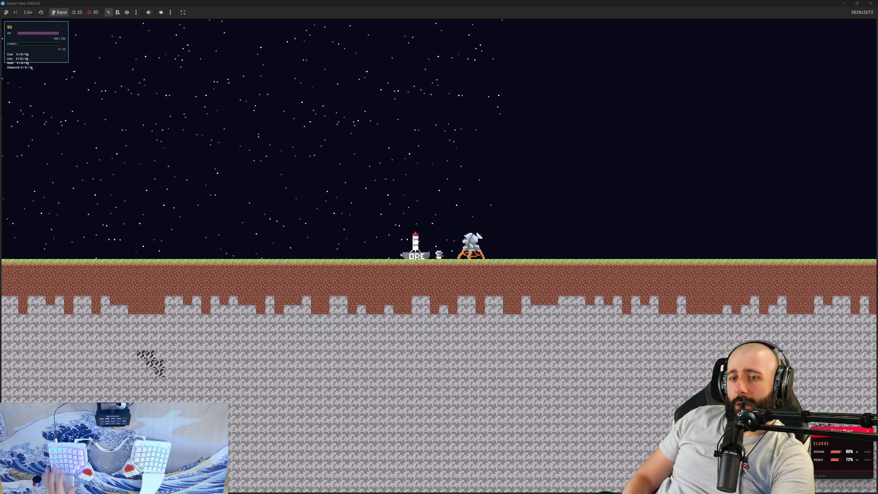
key(d)
key(a)
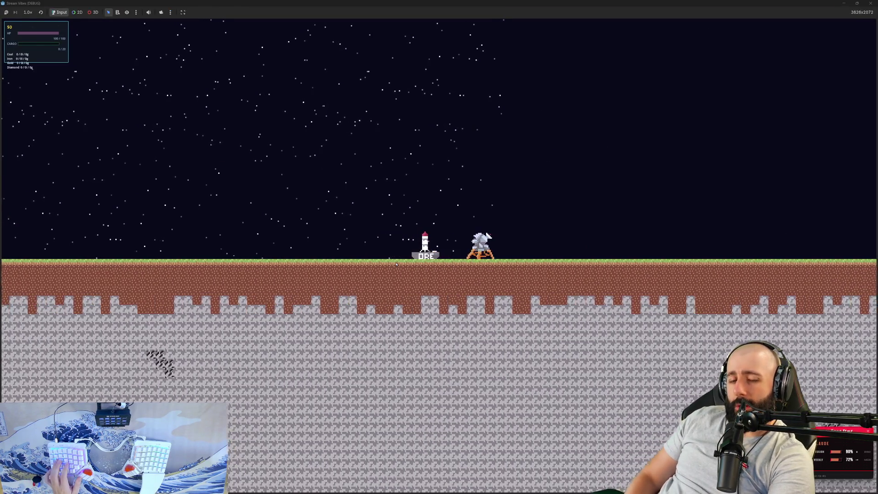
key(a)
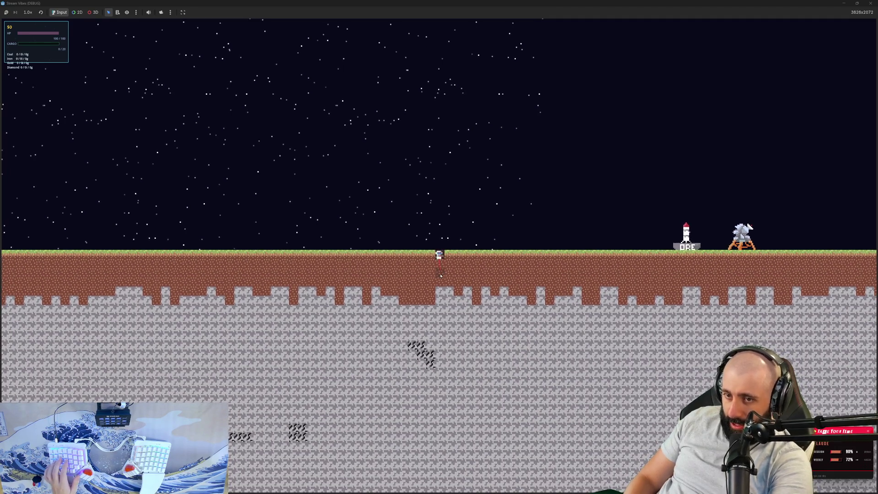
key(s)
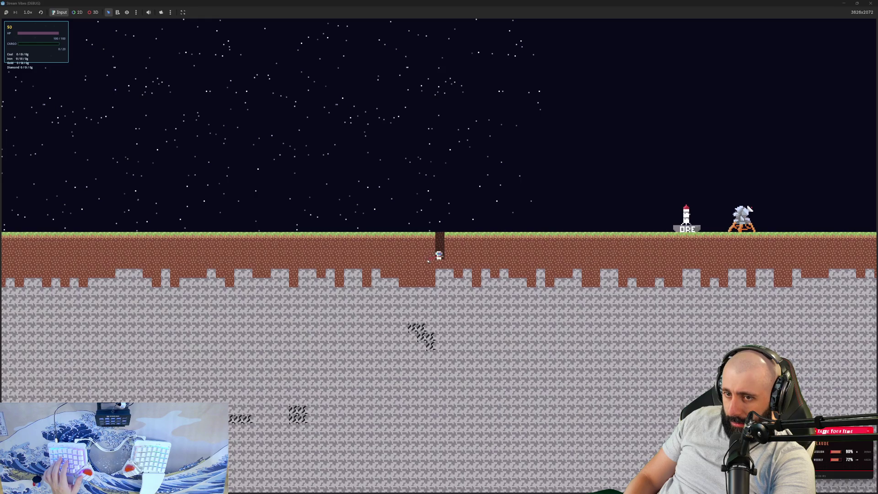
drag(429, 261, 438, 267)
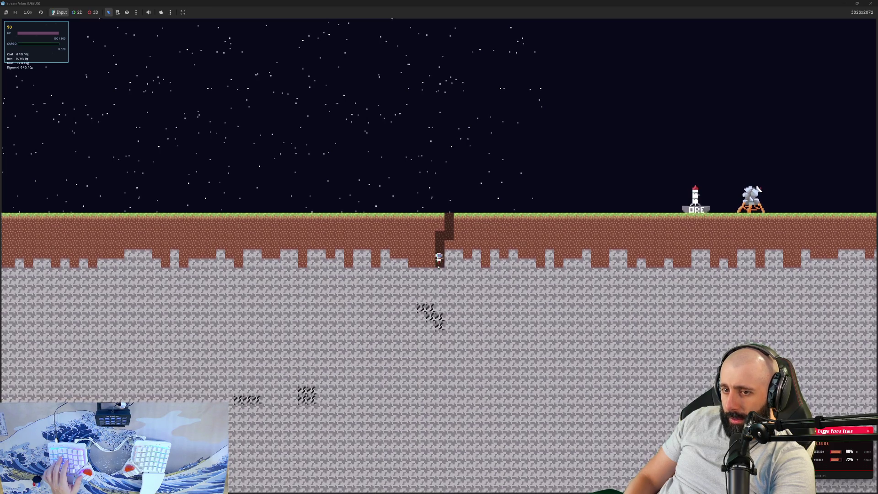
key(w)
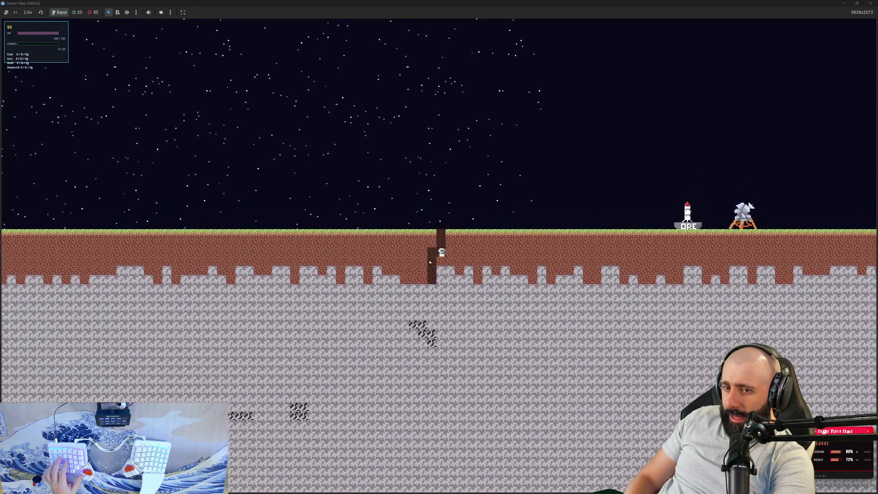
key(a)
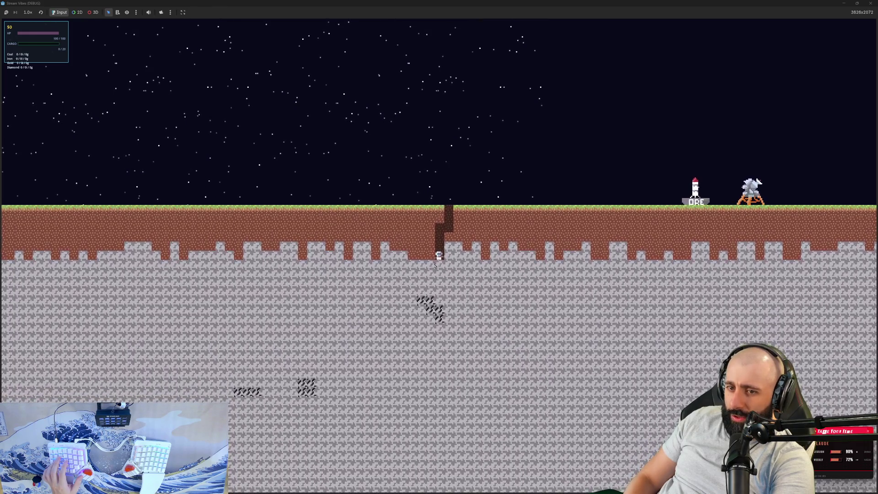
drag(435, 265, 432, 255)
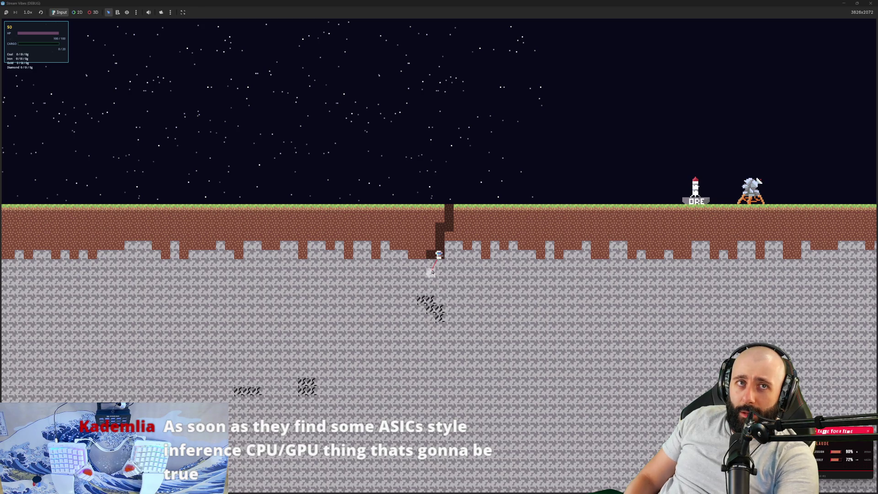
key(a)
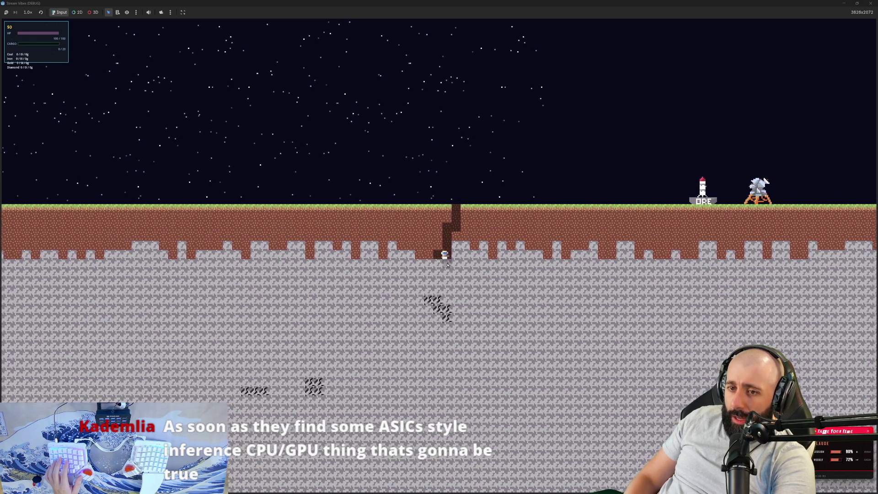
key(d)
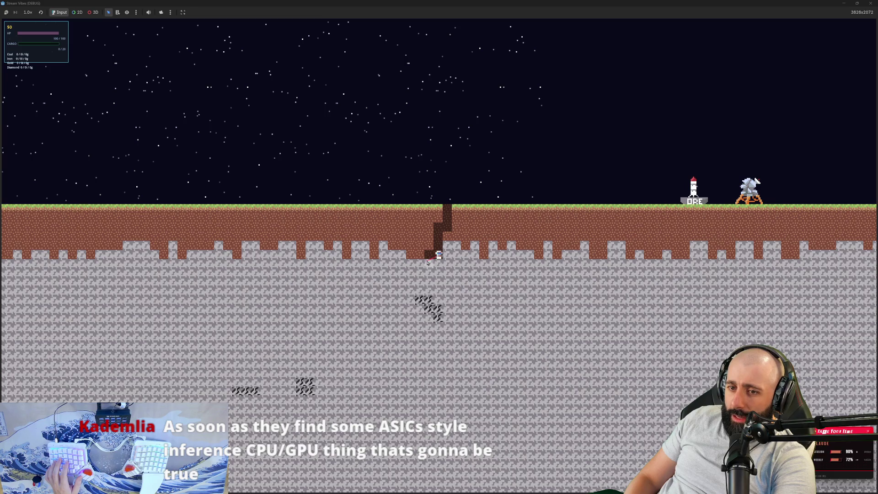
- Dig through the rock blocks deeper down and sideways to the left of the shaft
click(437, 265)
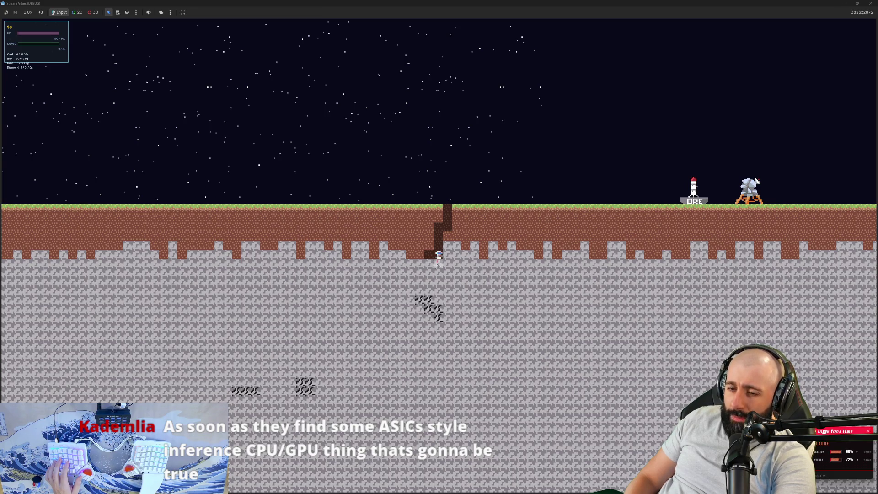
key(a)
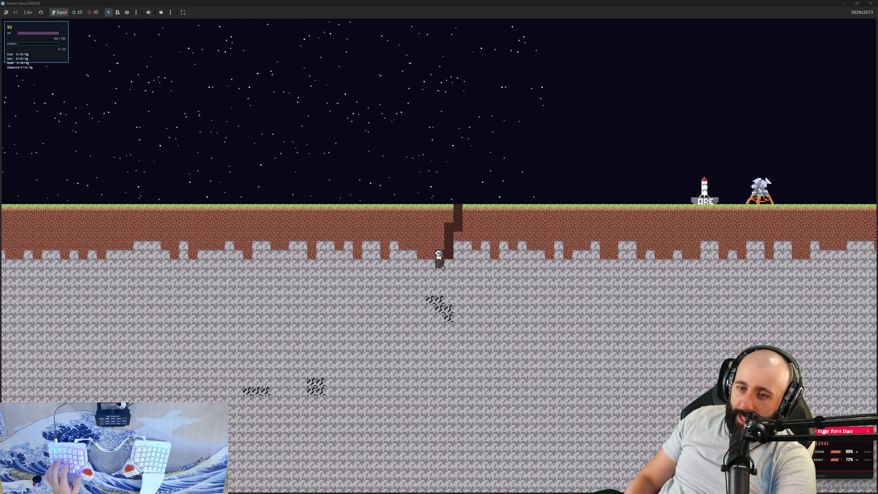
click(439, 263)
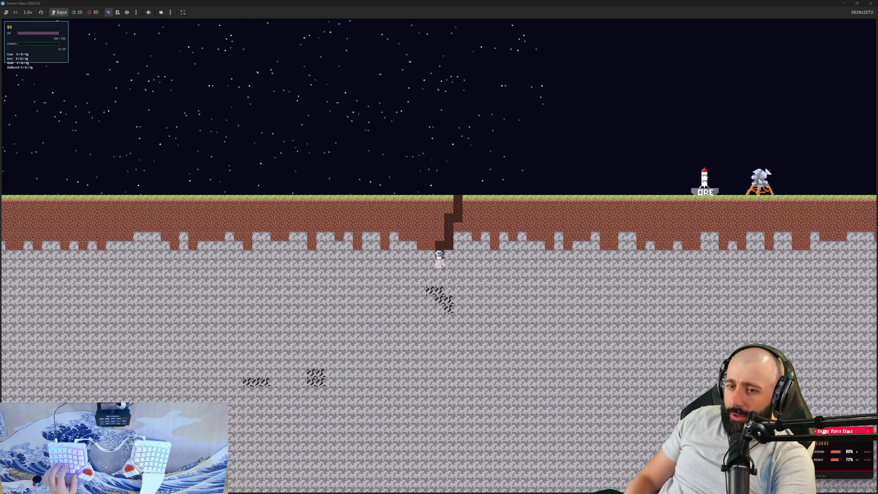
key(Down)
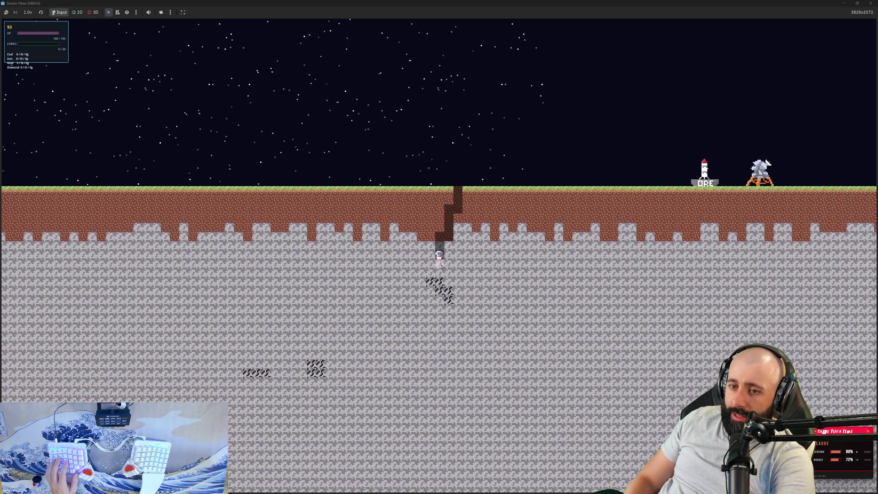
key(Down)
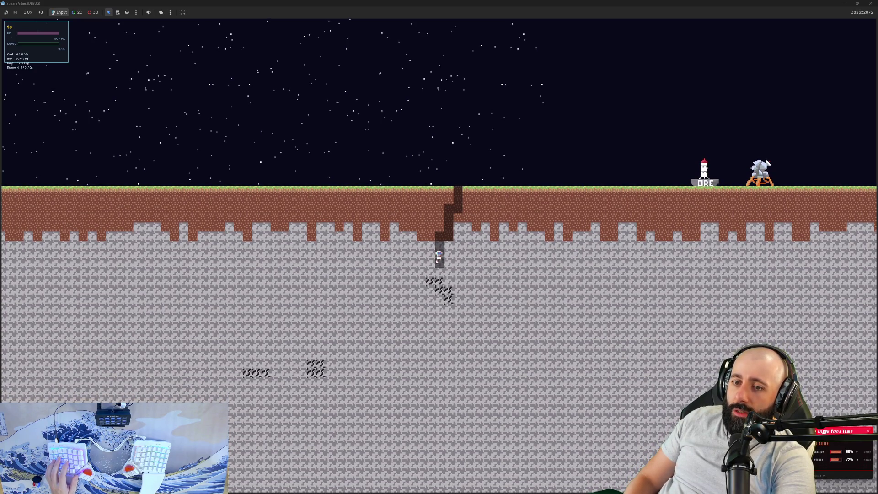
key(Left)
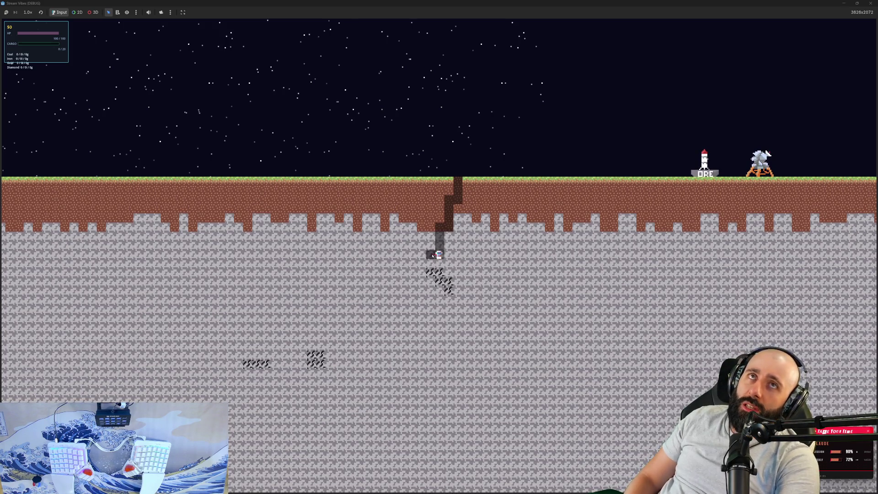
key(Left)
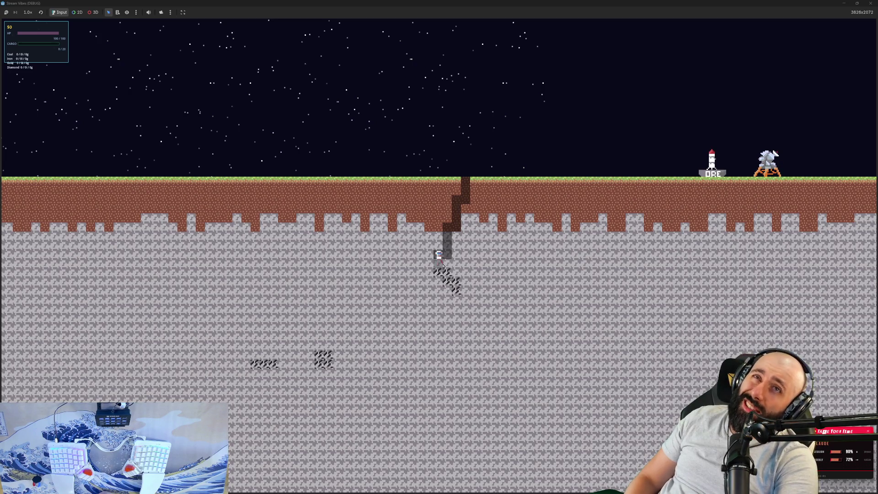
key(Down)
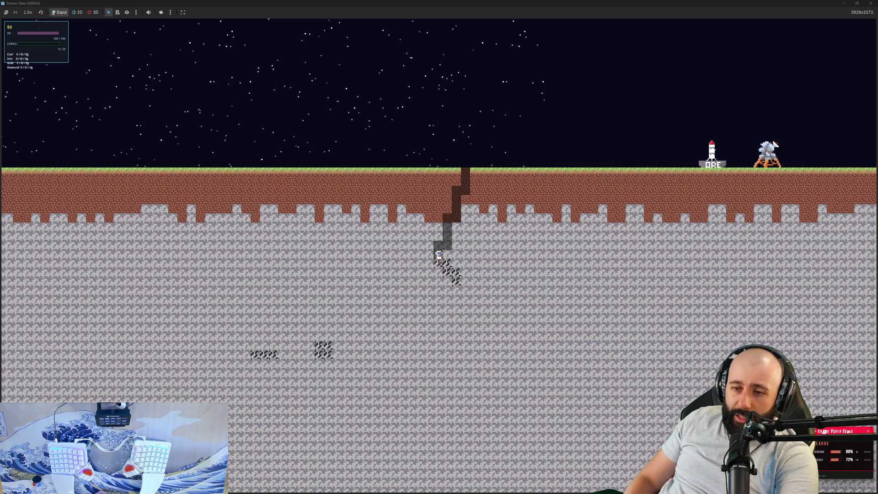
- Mine the coal deposit beside the shaft bottom into the cargo with the laser
key(d)
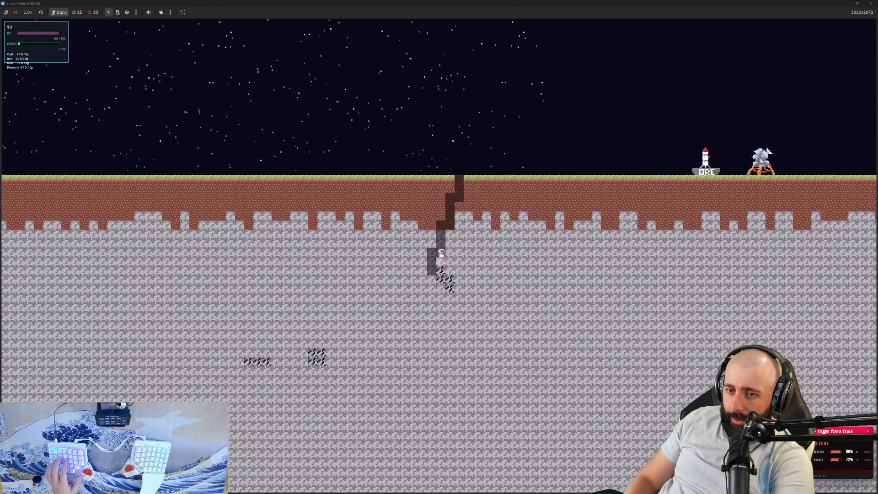
drag(444, 267, 439, 277)
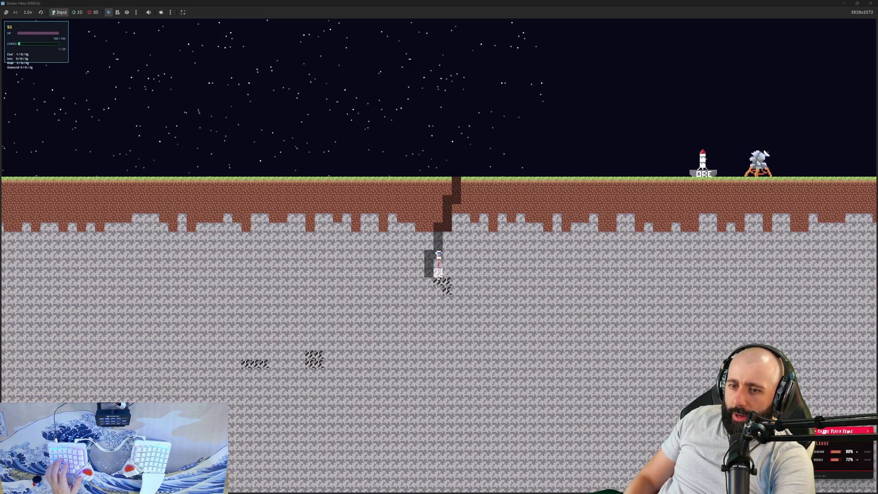
drag(438, 278, 439, 275)
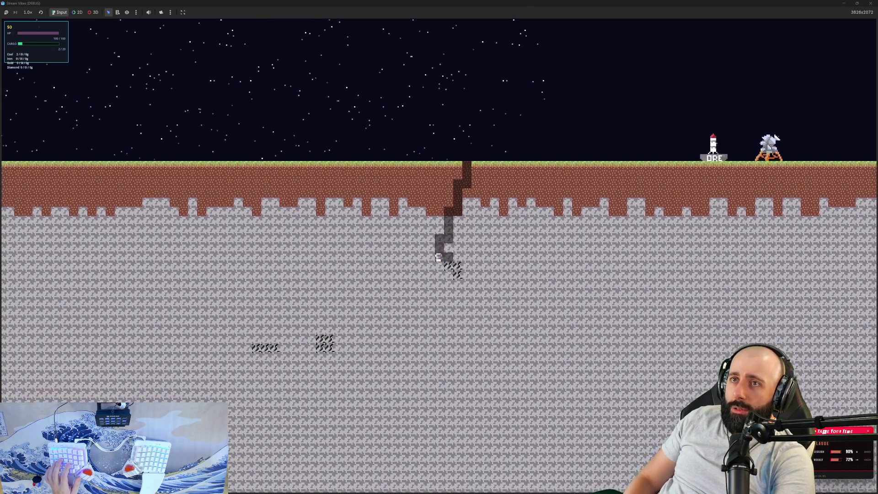
key(alt+Tab)
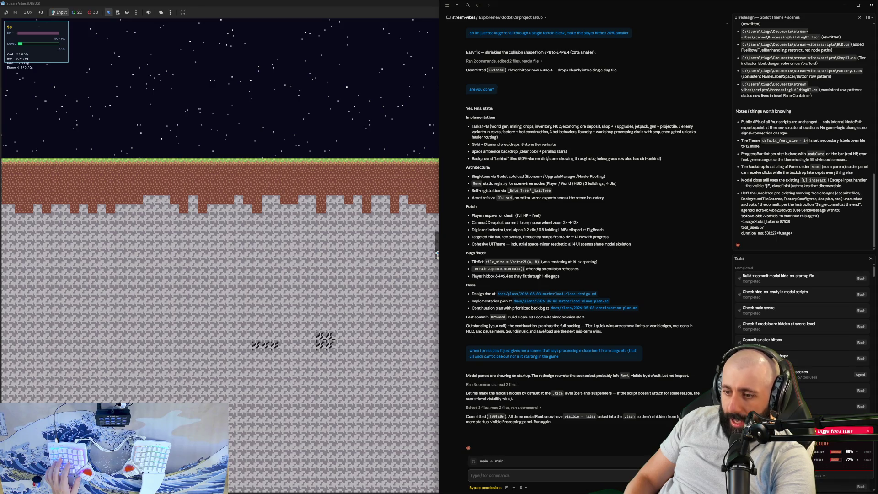
- Check the context and plan usage indicator, then hide the Claude window to show the game
mouse_move(631, 486)
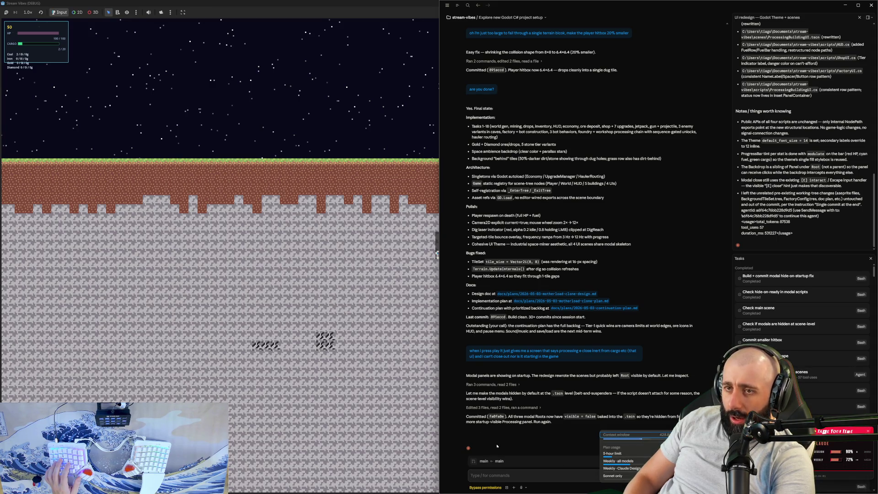
key(alt+Tab)
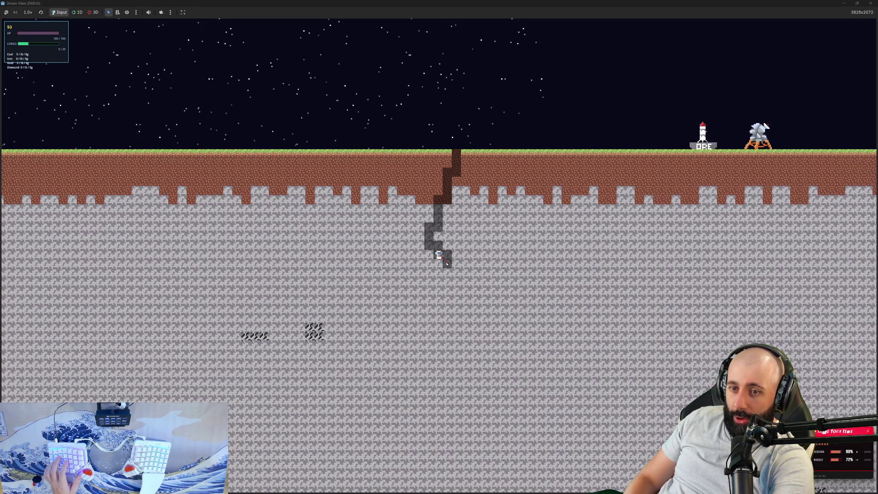
- Jetpack up out of the shaft, walk to the ORE station and sell the cargo, reaching $50
key(w)
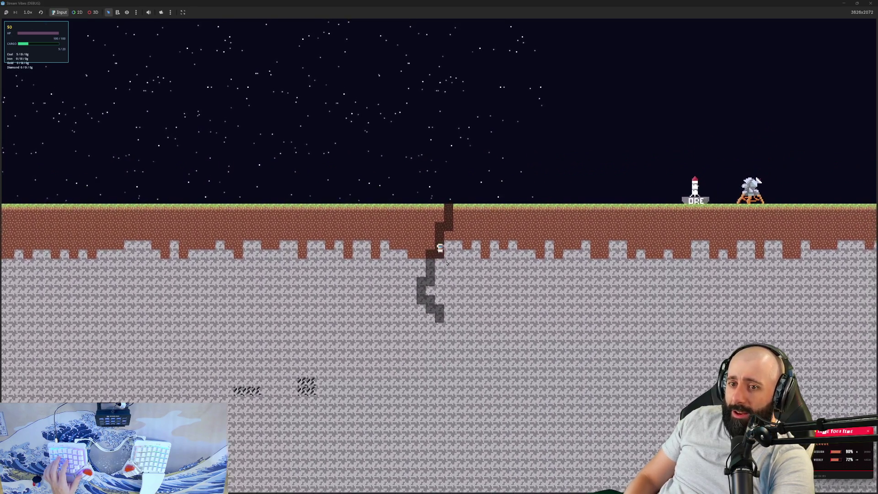
key(d)
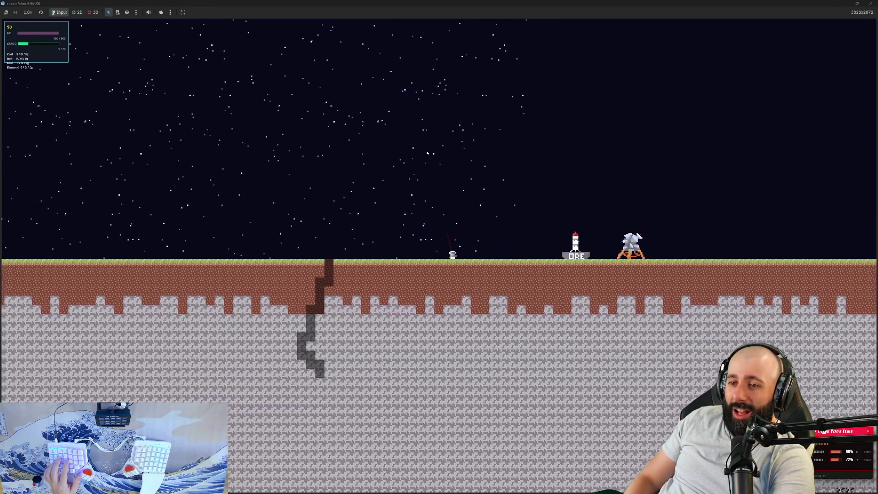
key(d)
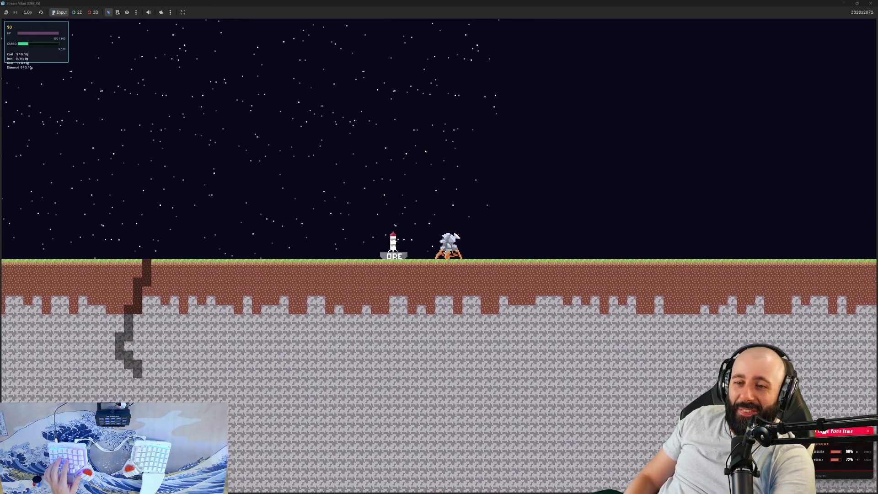
key(a)
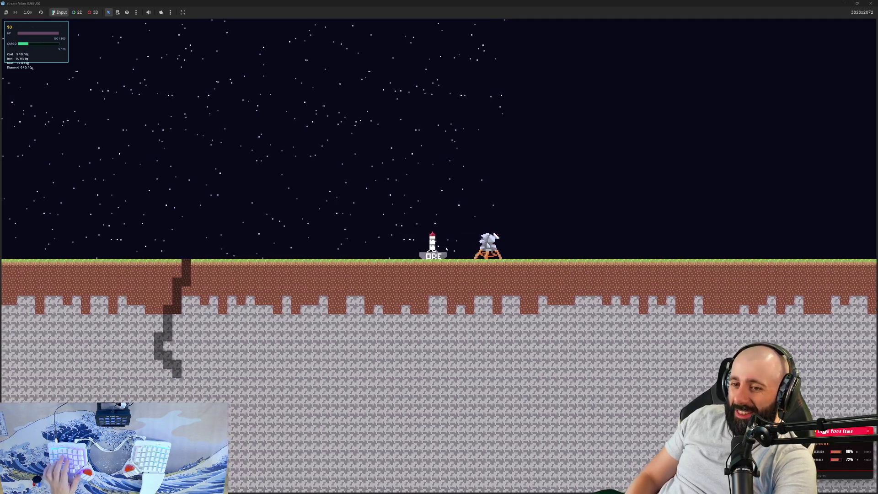
key(d)
key(a)
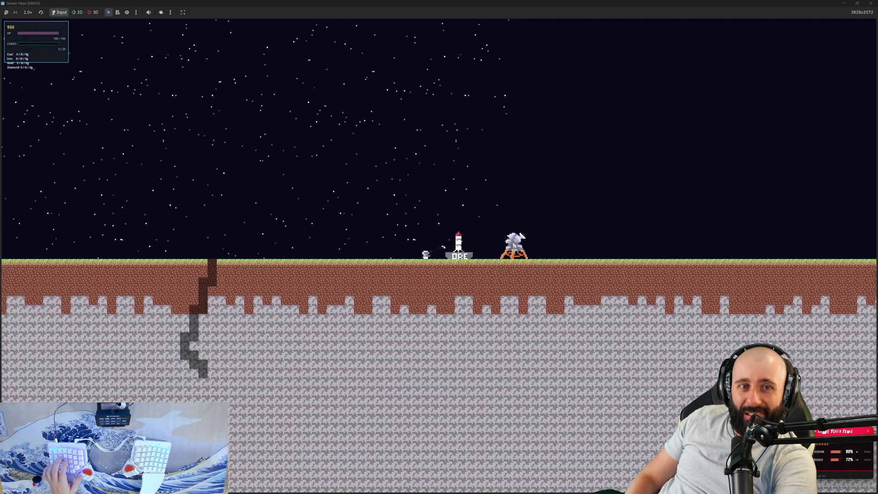
key(a)
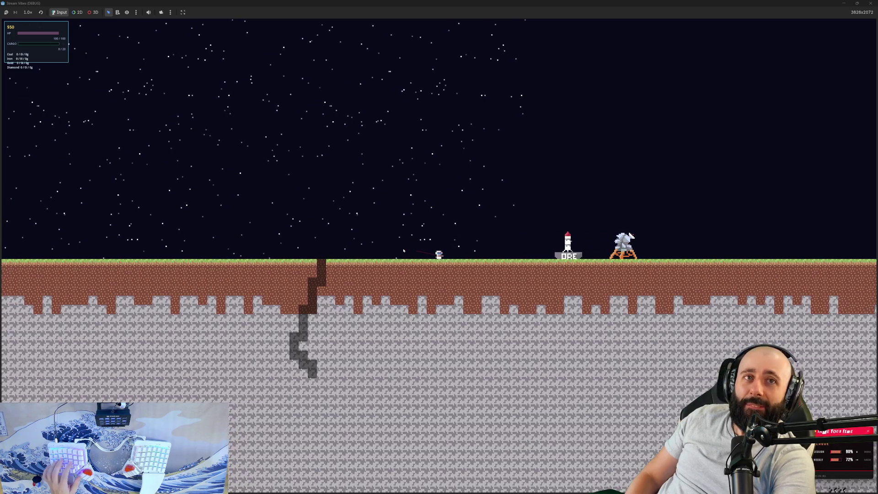
scroll(458, 242, up, 3)
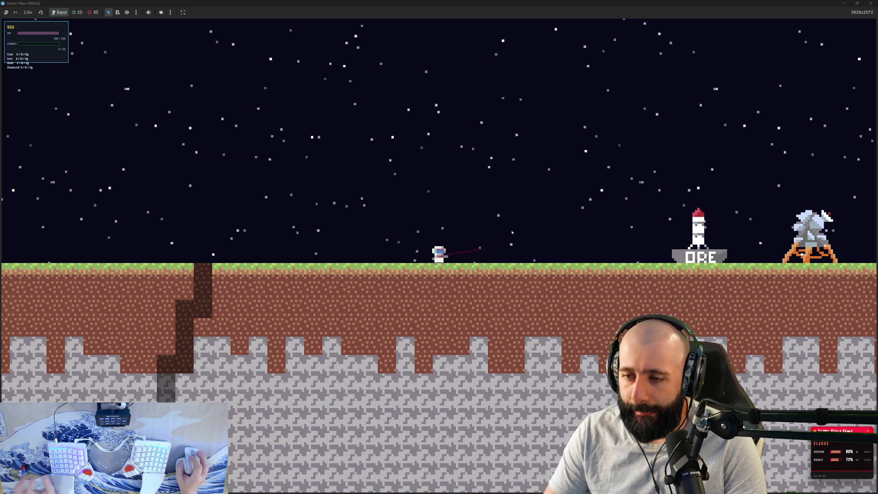
- Walk the miner right to the lander by the ORE station, then bring up Claude Code
key(d)
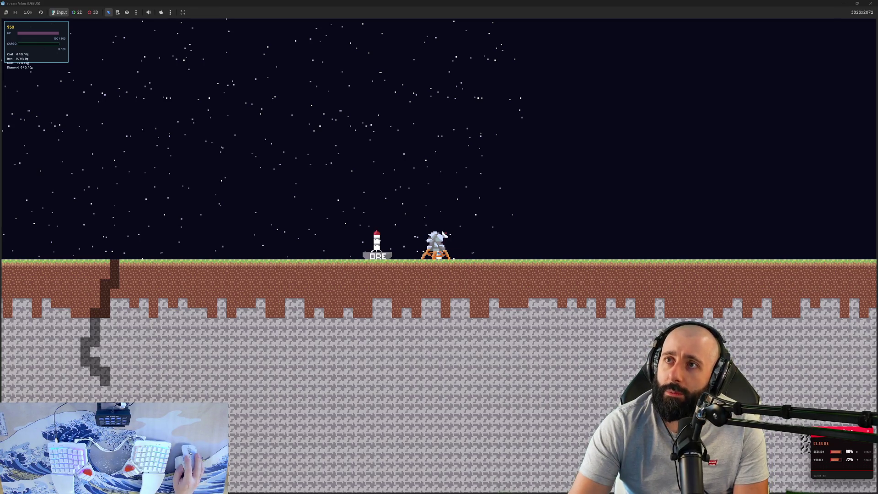
key(alt+Tab)
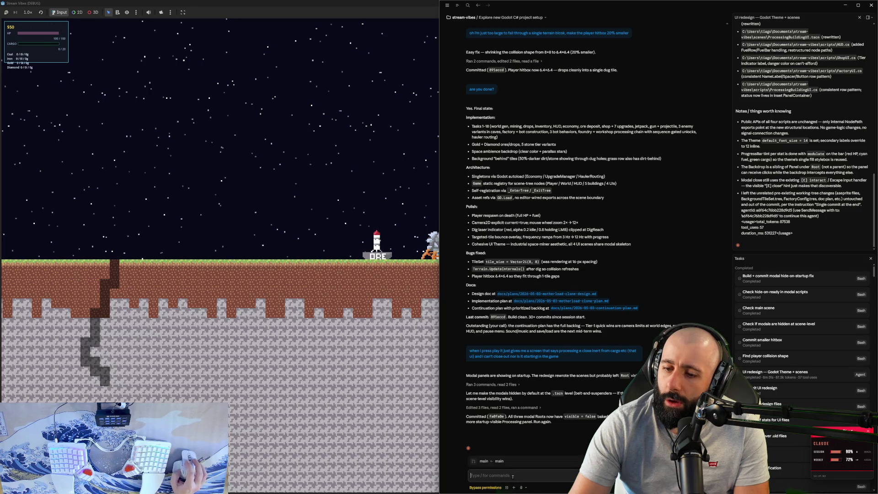
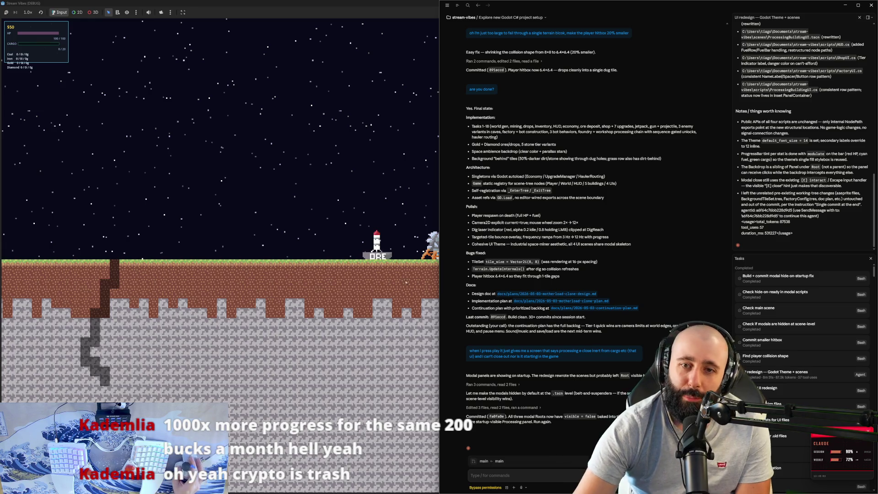
- Maximize the running Stream Vibes game and walk the astronaut left across the surface
key(super+Up)
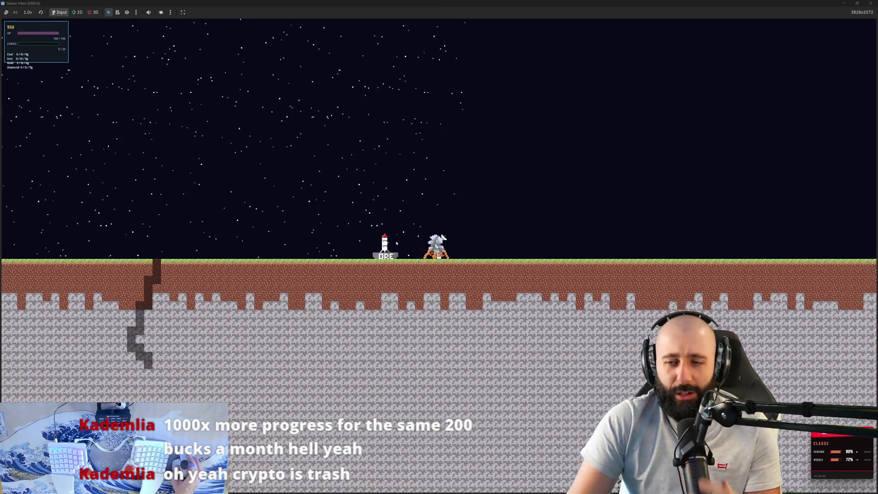
key(super+Left)
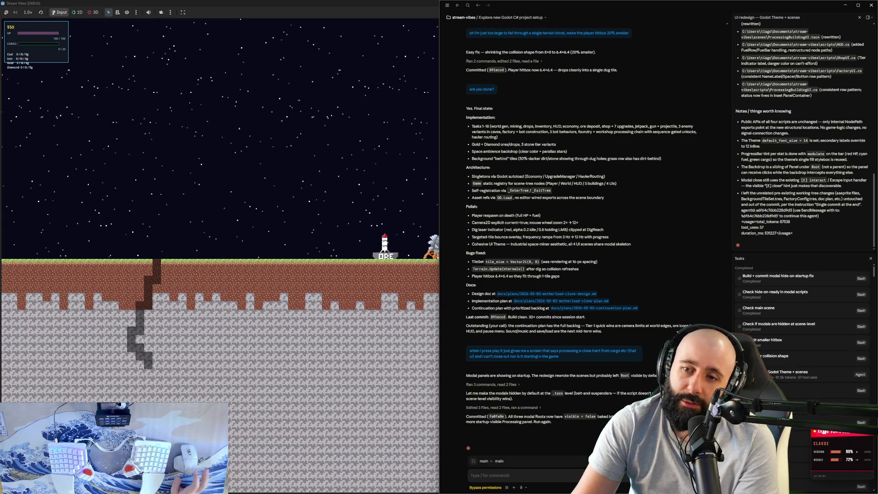
key(super+Up)
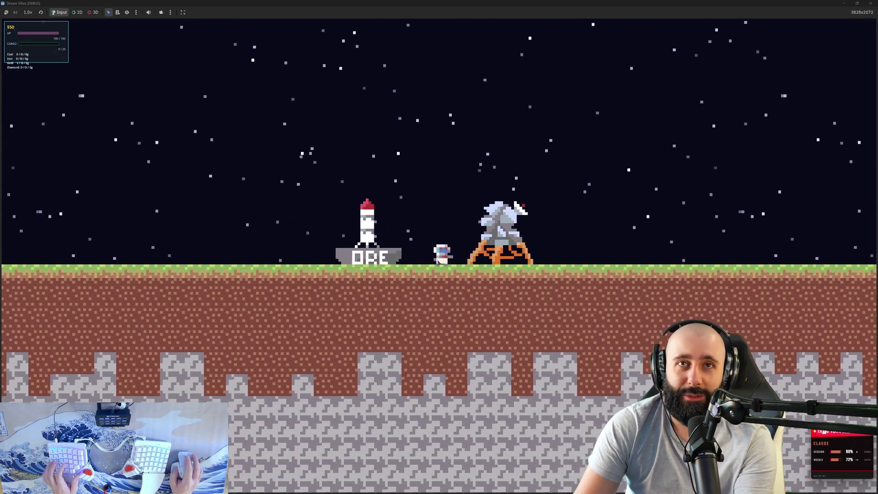
key(Left)
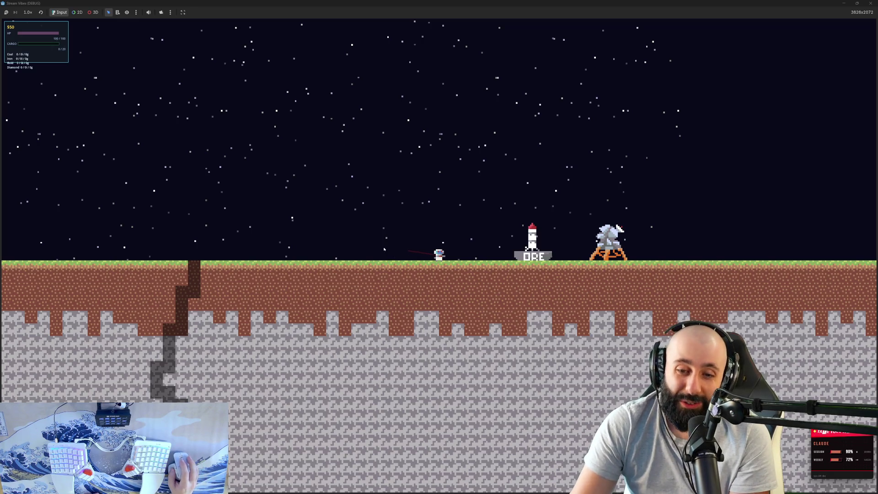
- Zoom out to survey the thin dirt band across the wider terrain, then return to Claude Code
scroll(387, 247, down, 5)
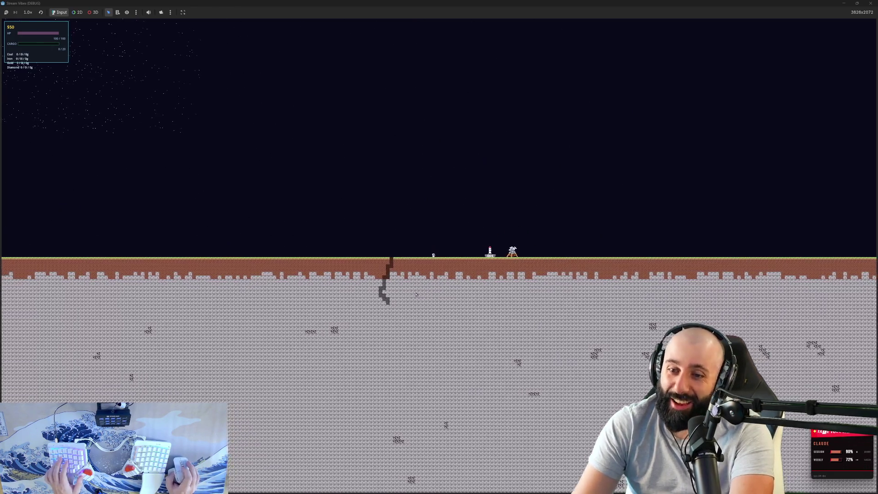
scroll(412, 293, up, 5)
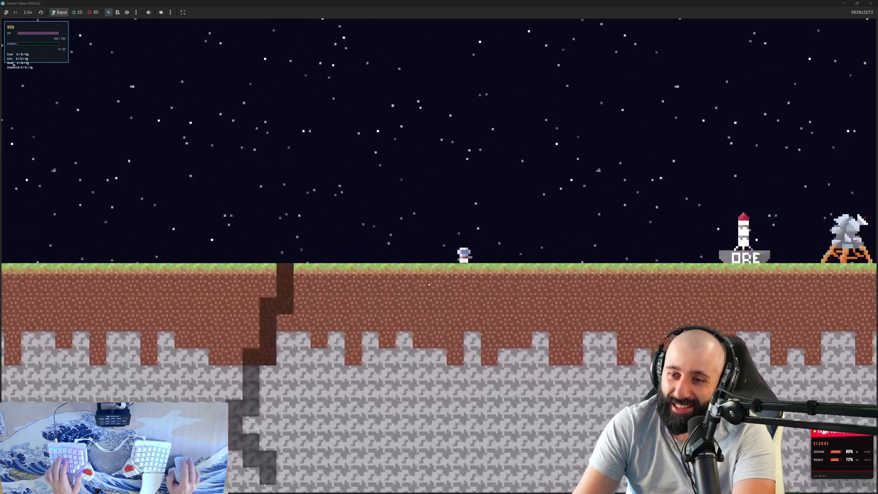
scroll(429, 285, down, 5)
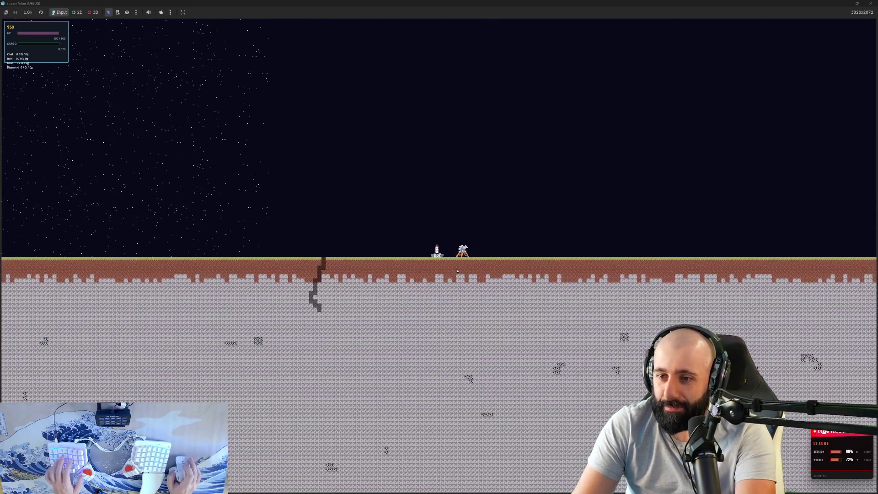
key(alt+Tab)
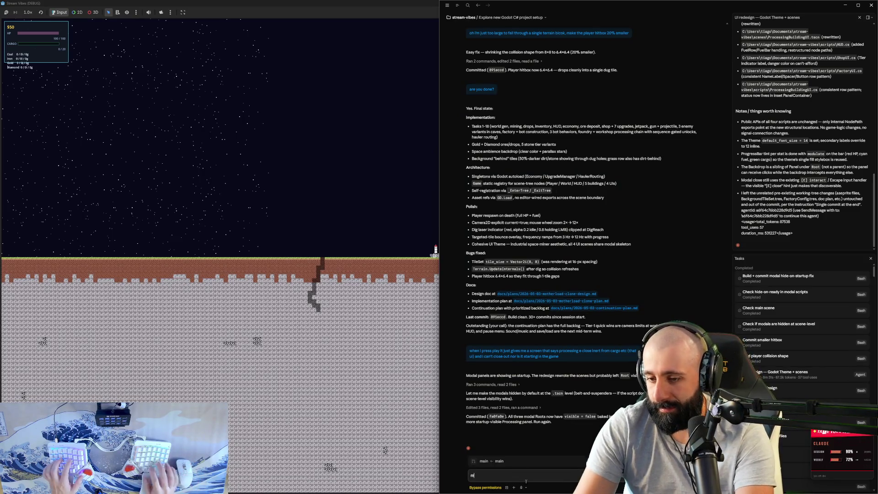
- Send Claude the prompt 'make the dirt layer more like 1-2 thick then boost' the ore patches
text(make the dirst)
key(BackSpace)
key(BackSpace)
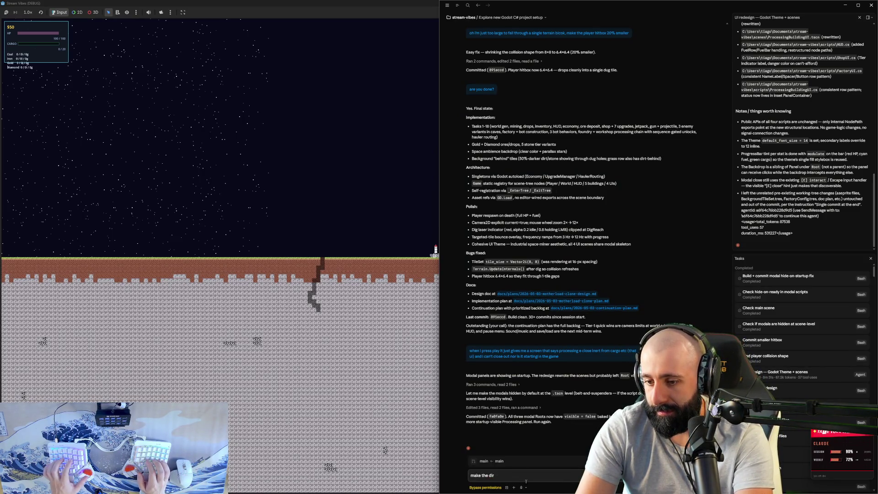
text(t)
key(BackSpace)
key(BackSpace)
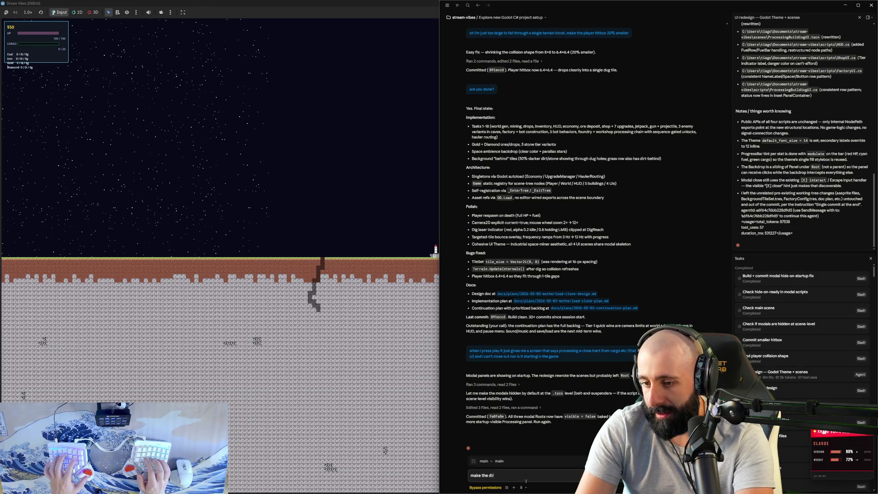
text(rt l)
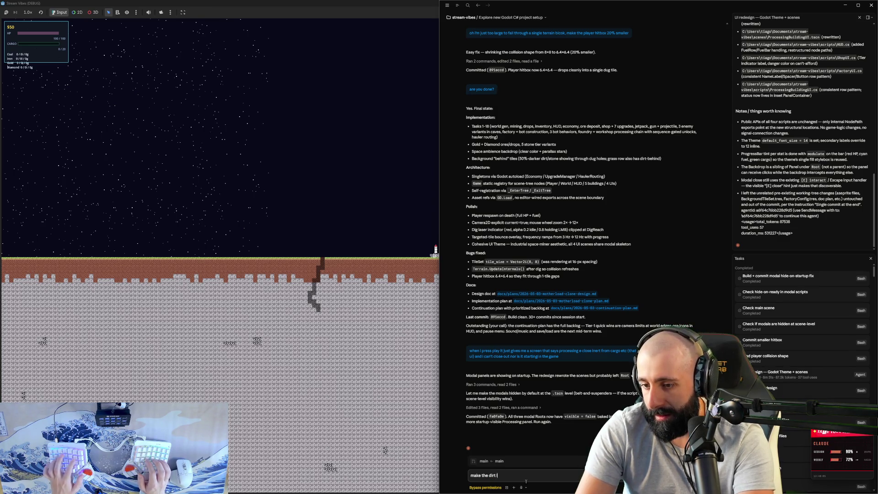
text(ayer more lik2 to)
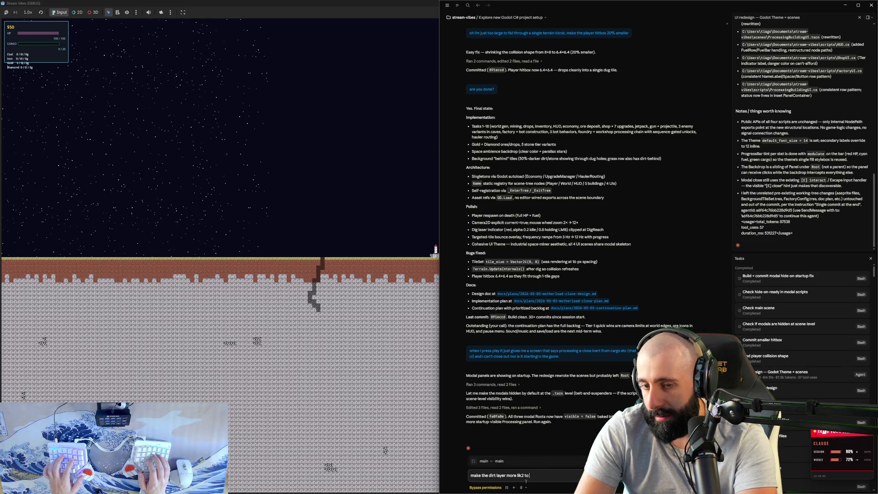
key(ctrl+BackSpace)
key(ctrl+BackSpace)
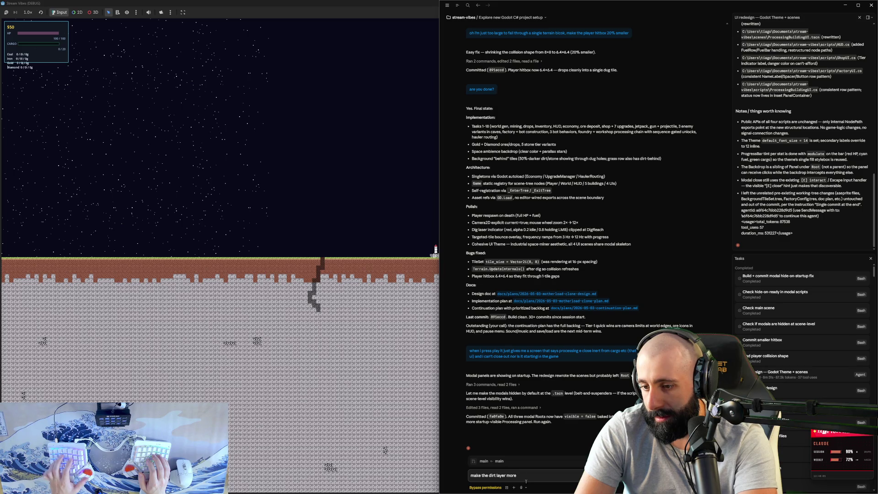
text( like 1-2)
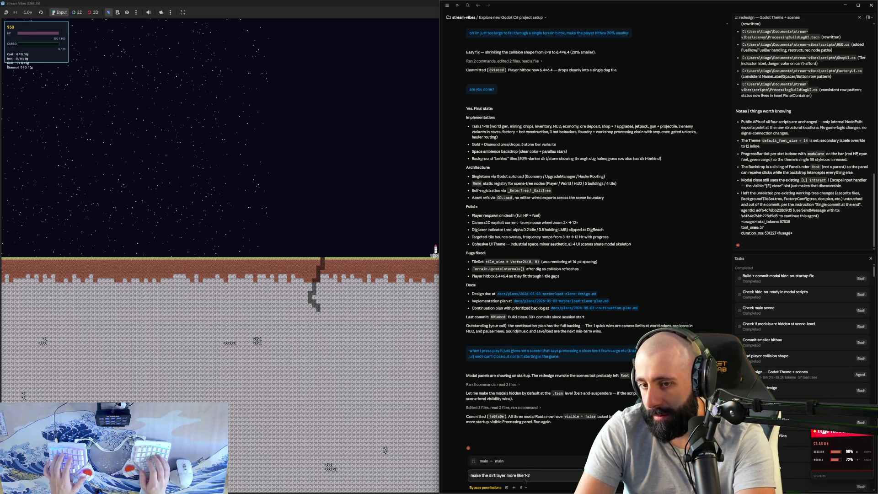
text( thick the)
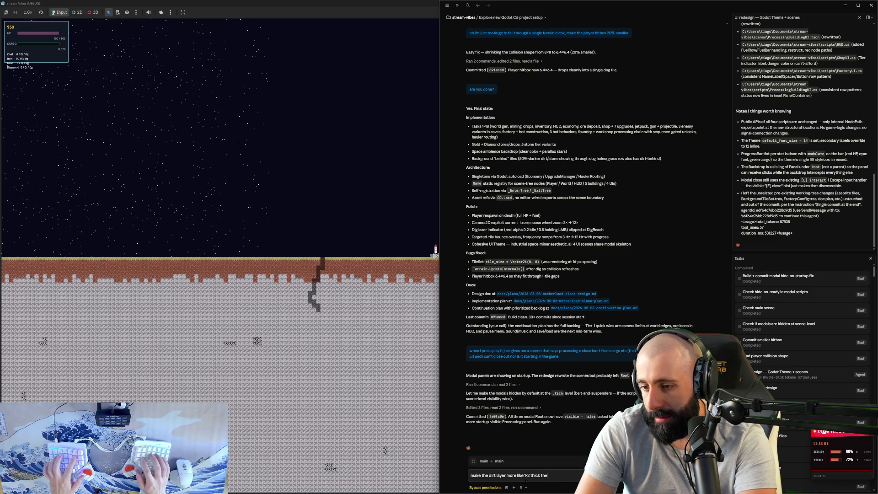
text(n boost the amoun)
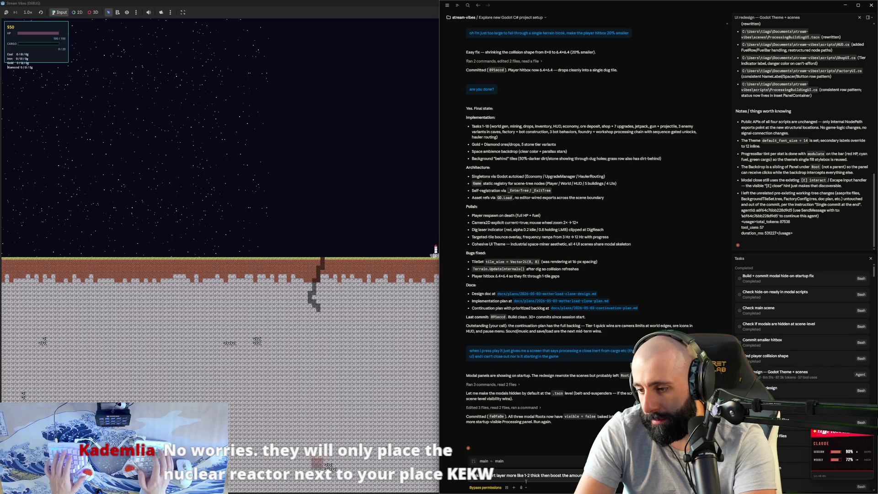
key(Return)
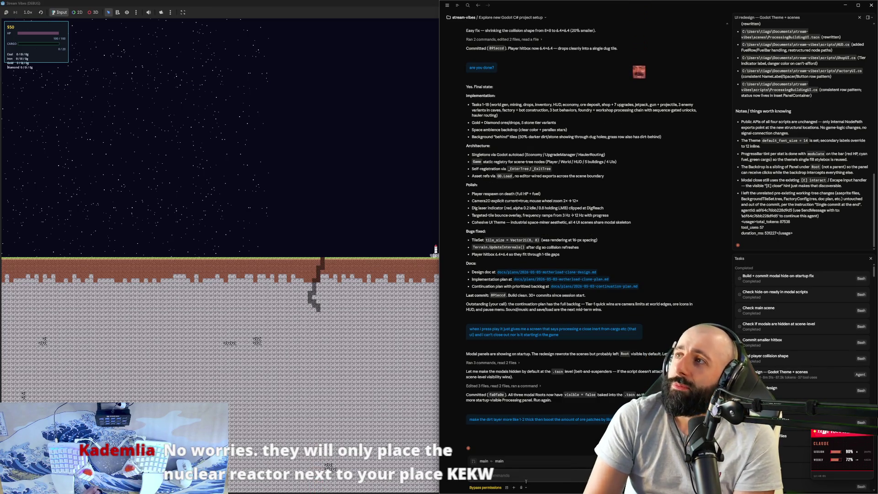